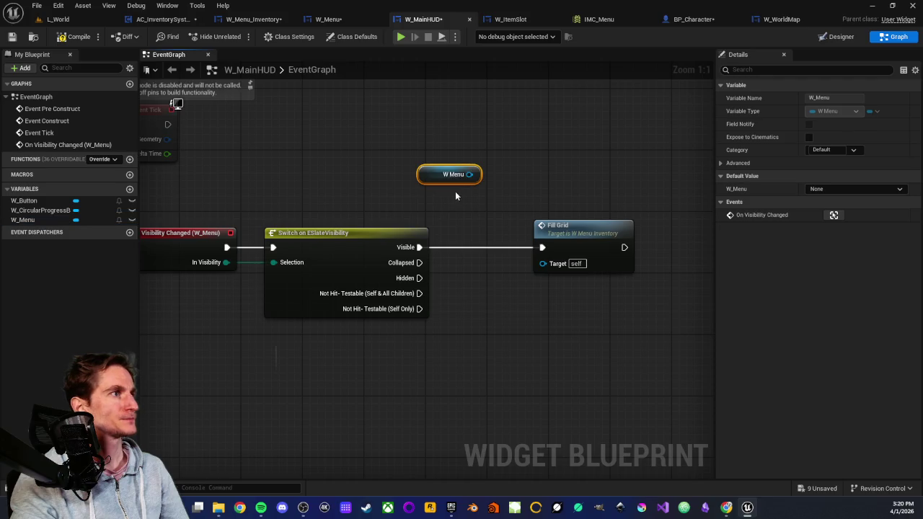
# - Add a Get W_Menu_Inventory node from W Menu and wire it into Fill Grid's Target
pyautogui.moveTo(469, 174)
pyautogui.mouseDown()
pyautogui.moveTo(549, 193)
pyautogui.moveTo(516, 170)
pyautogui.mouseUp()
pyautogui.write('invento')
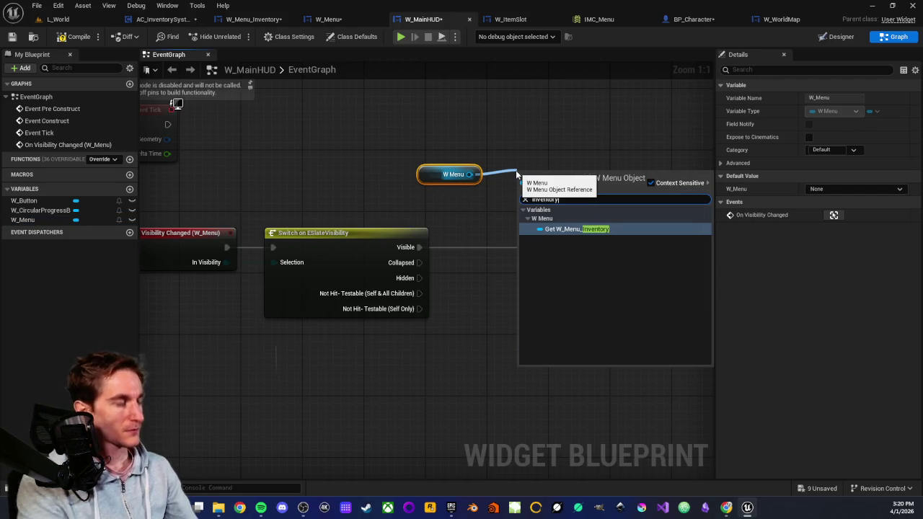
pyautogui.write('ry')
pyautogui.click(547, 229)
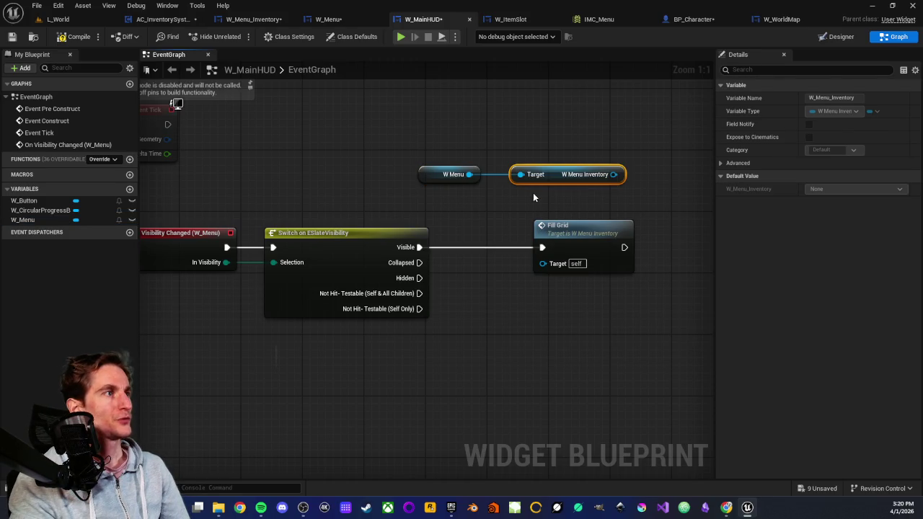
pyautogui.moveTo(535, 175)
pyautogui.mouseDown()
pyautogui.moveTo(564, 175)
pyautogui.moveTo(511, 174)
pyautogui.mouseUp()
pyautogui.moveTo(588, 174)
pyautogui.mouseDown()
pyautogui.moveTo(541, 206)
pyautogui.moveTo(543, 263)
pyautogui.mouseUp()
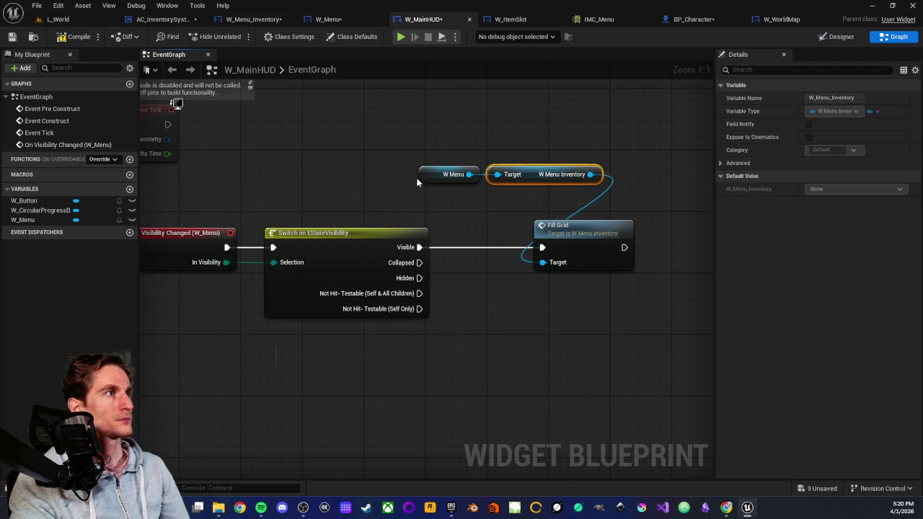
pyautogui.moveTo(438, 146)
pyautogui.mouseDown()
pyautogui.moveTo(514, 182)
pyautogui.moveTo(535, 179)
pyautogui.moveTo(569, 206)
pyautogui.mouseUp()
pyautogui.click(505, 144)
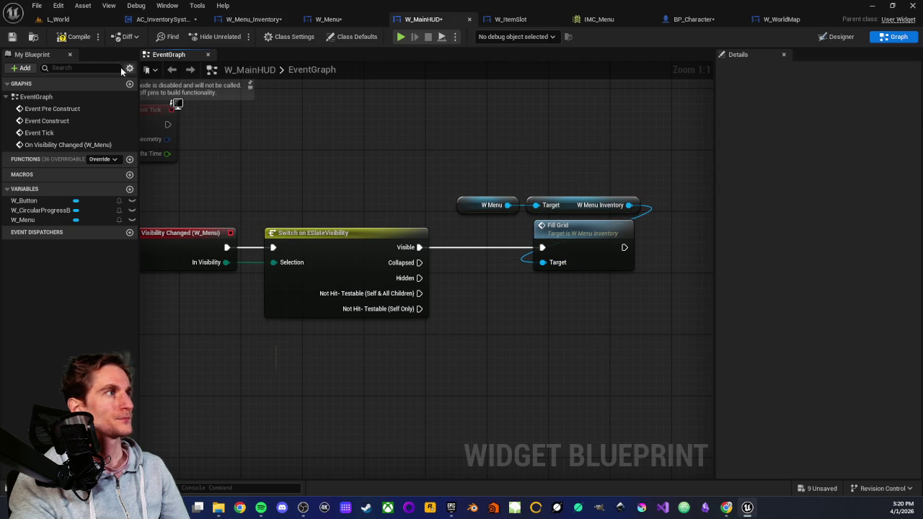
# - Save the W_MainHUD blueprint and return to the L_World level
pyautogui.click(13, 37)
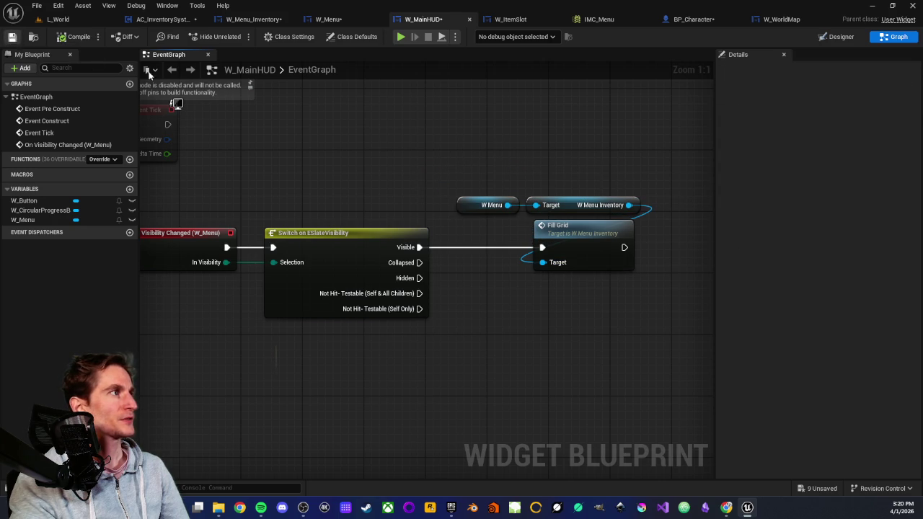
pyautogui.moveTo(511, 145); pyautogui.dragTo(603, 330)
pyautogui.click(587, 321)
pyautogui.scroll(-1, 586, 321)
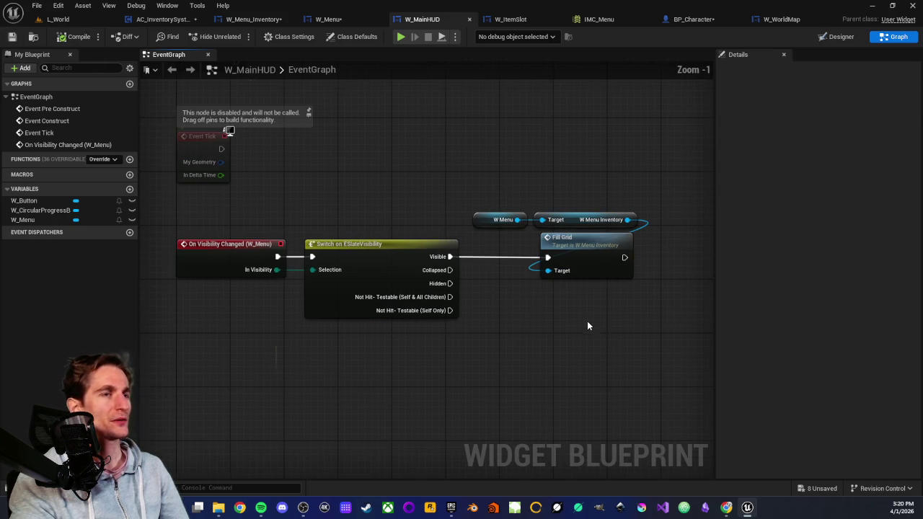
pyautogui.click(63, 20)
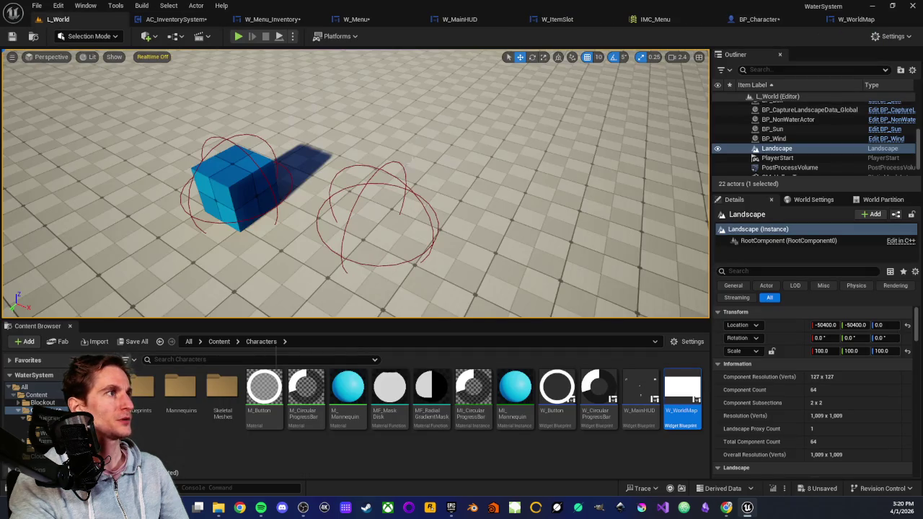
# - Start a Play From Here session at a spot in the L_World viewport
pyautogui.rightClick(351, 447)
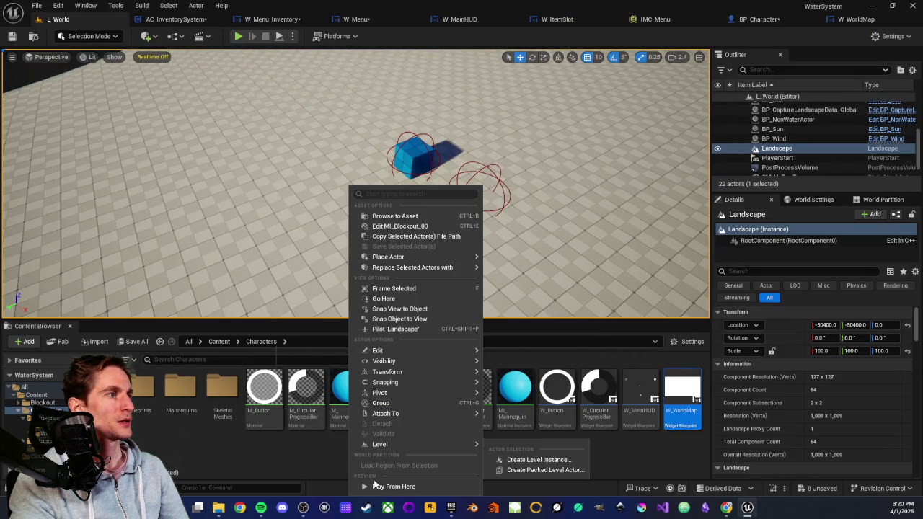
pyautogui.click(377, 487)
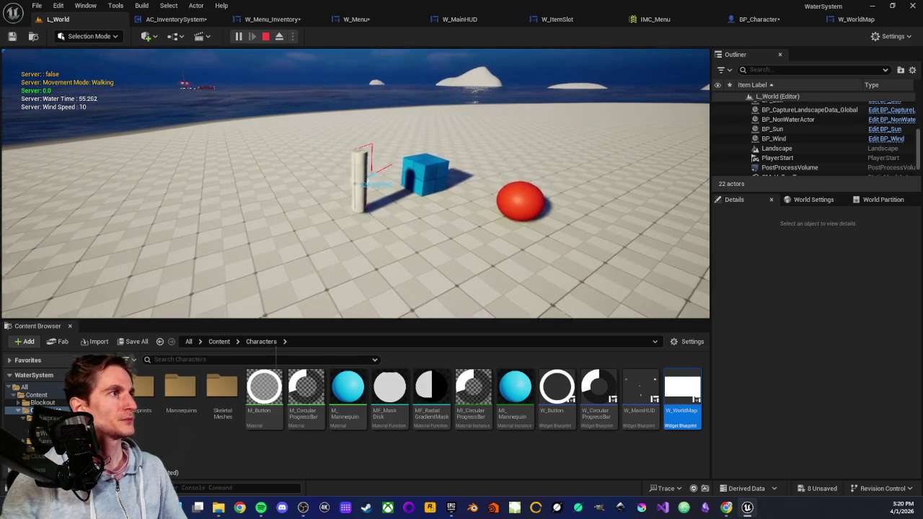
# - Walk the character to the item and open the in-game inventory panels
pyautogui.press('d')
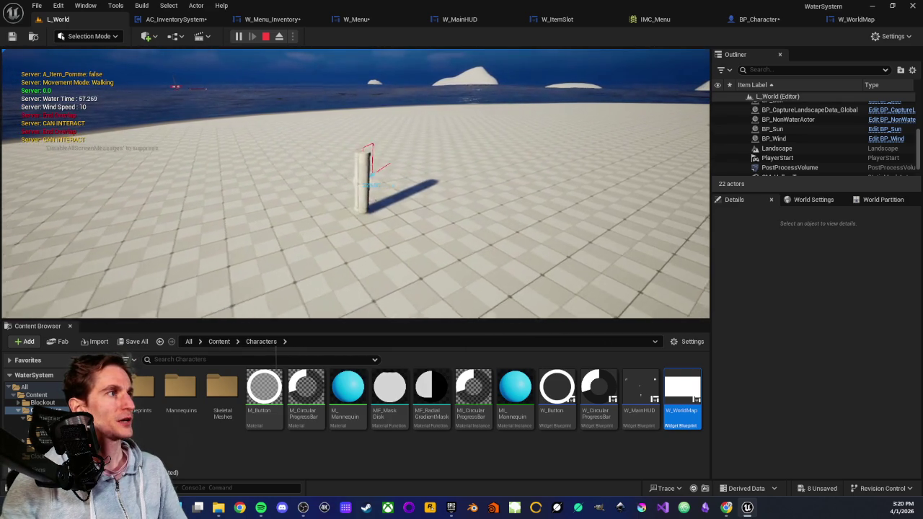
pyautogui.press('Tab')
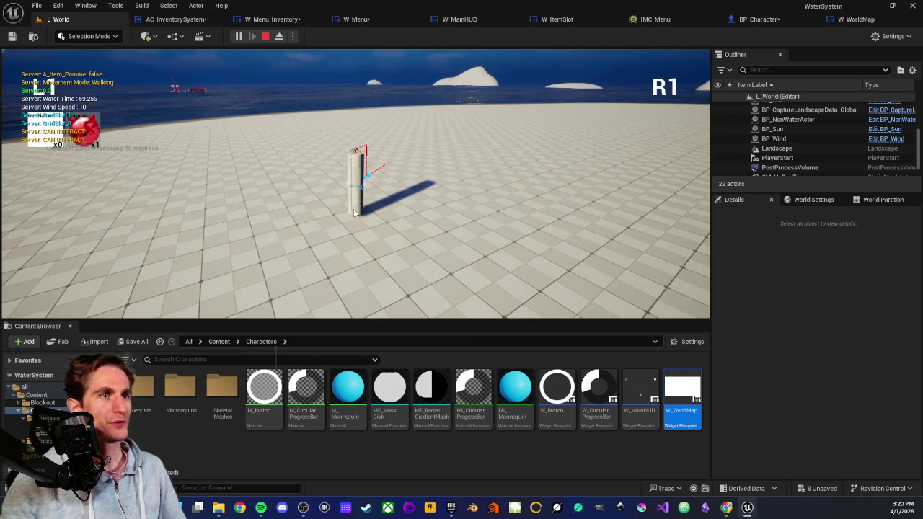
pyautogui.press('e')
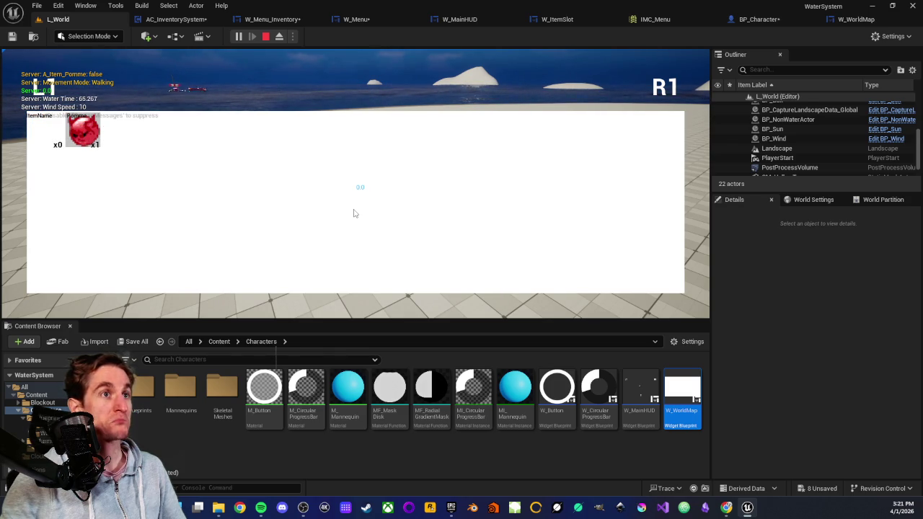
# - Toggle the inventory panel several times, then open and close the world map
pyautogui.press('e')
pyautogui.press('e')
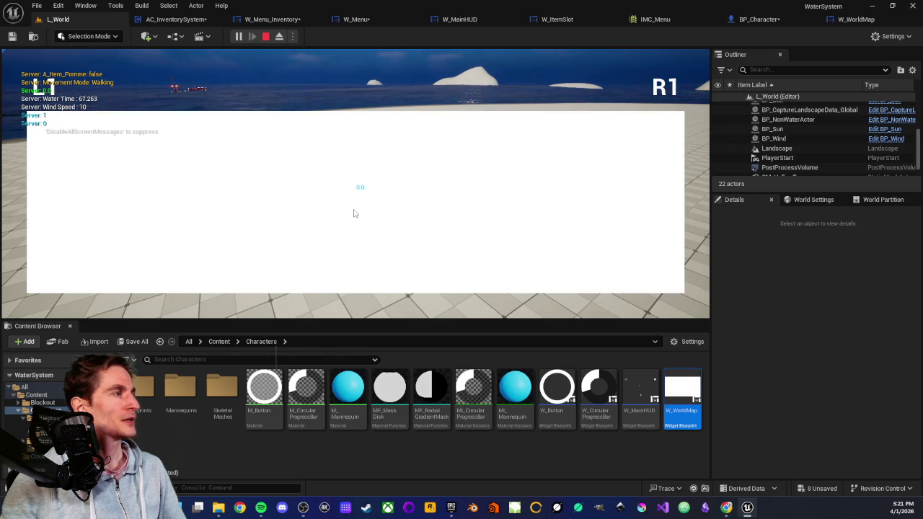
pyautogui.press('e')
pyautogui.press('e')
pyautogui.press('e')
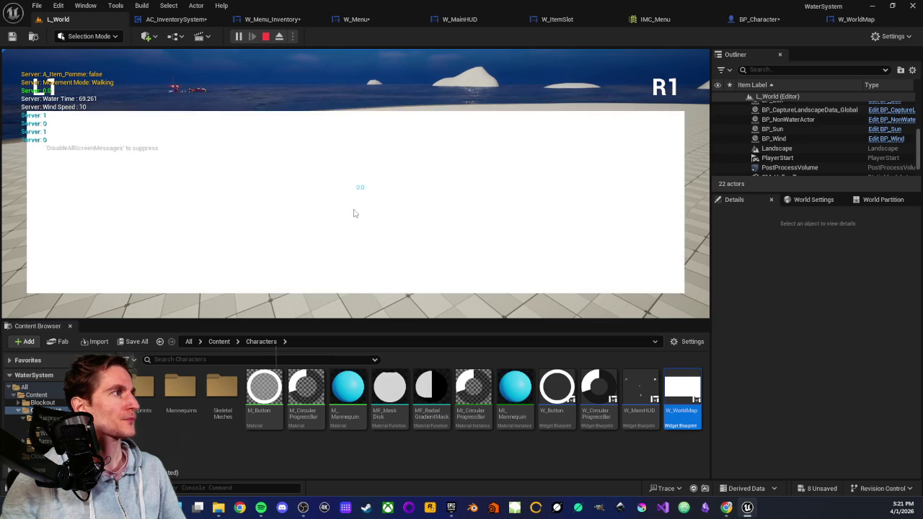
pyautogui.press('e')
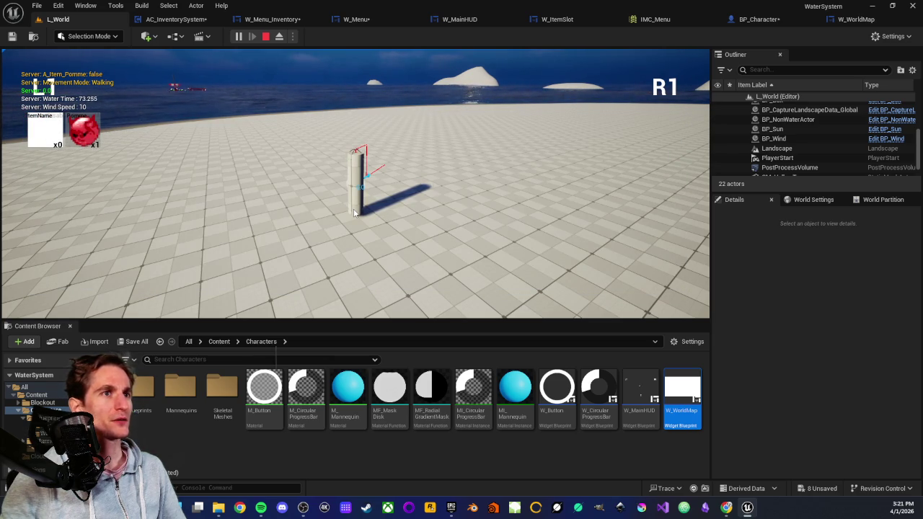
pyautogui.press('e')
pyautogui.press('e')
pyautogui.press('e')
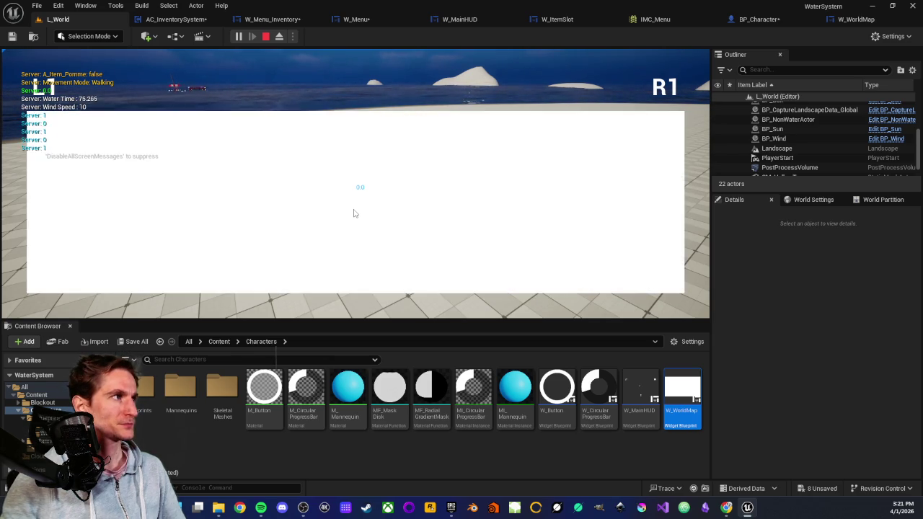
pyautogui.press('e')
pyautogui.press('e')
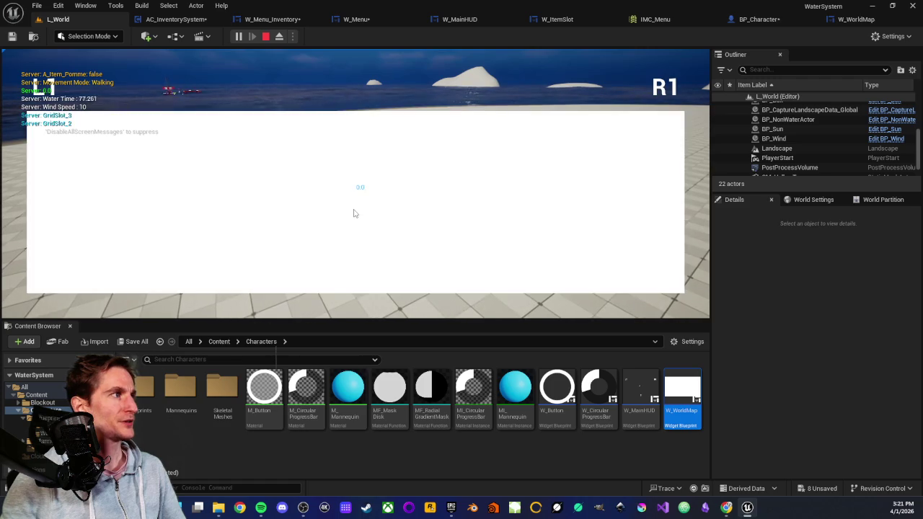
pyautogui.press('e')
pyautogui.press('e')
pyautogui.press('e')
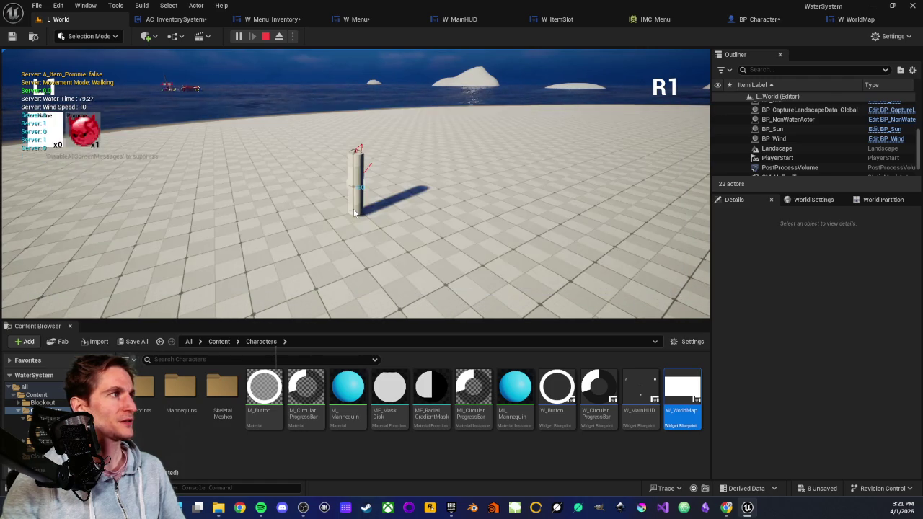
pyautogui.press('e')
pyautogui.press('e')
pyautogui.press('e')
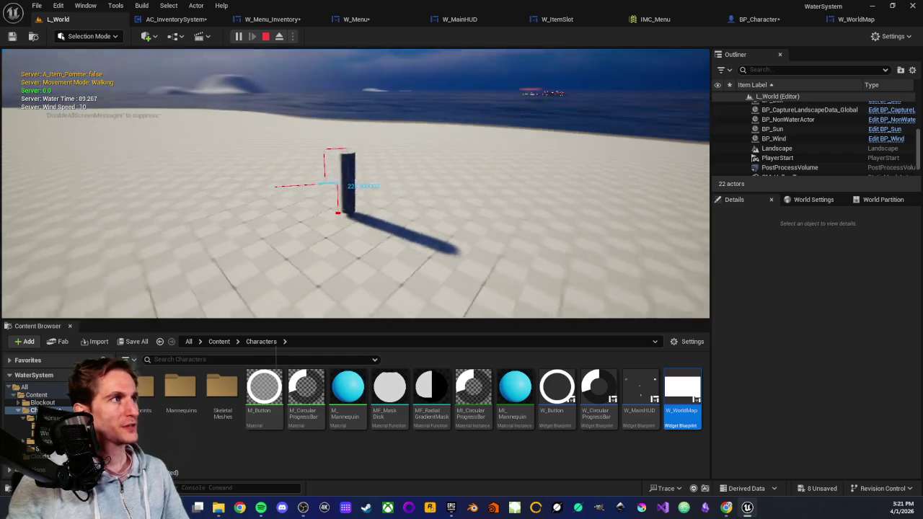
pyautogui.press('m')
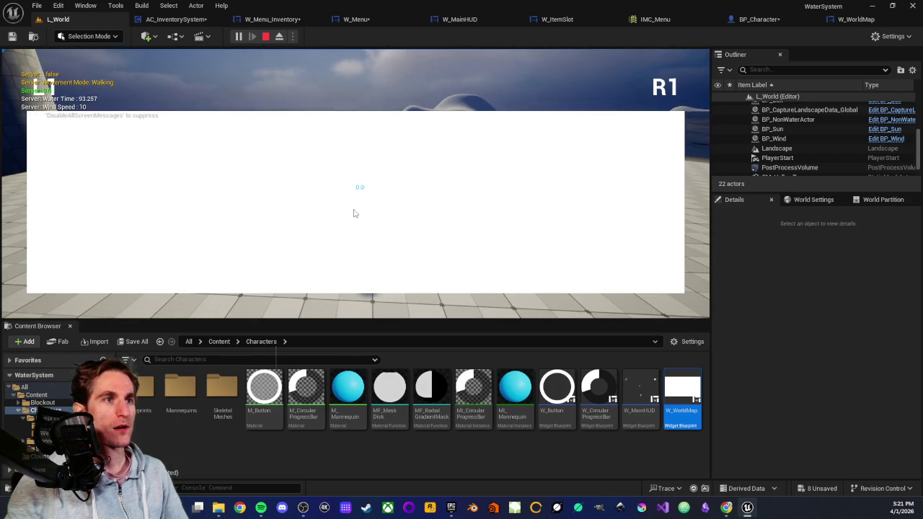
pyautogui.press('m')
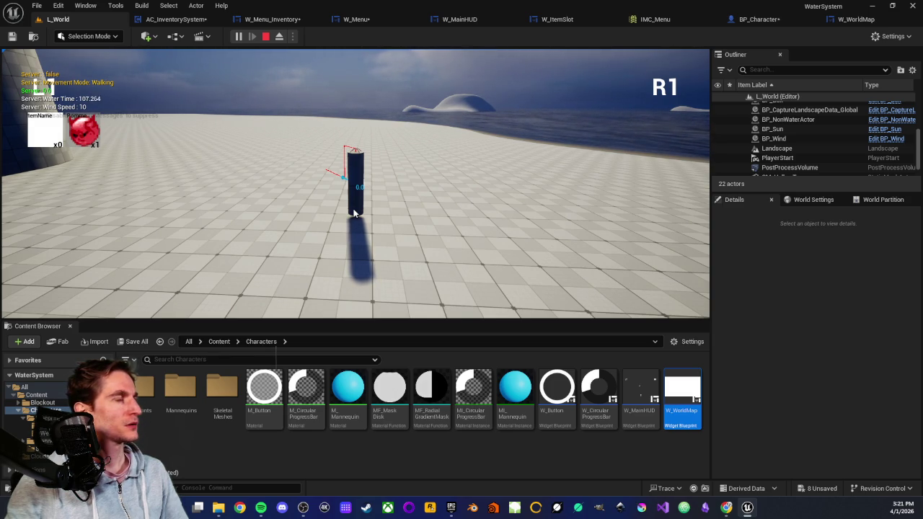
# - Click the red item slot repeatedly to fire CLICK messages, toggling the overlay in between
pyautogui.click(80, 137)
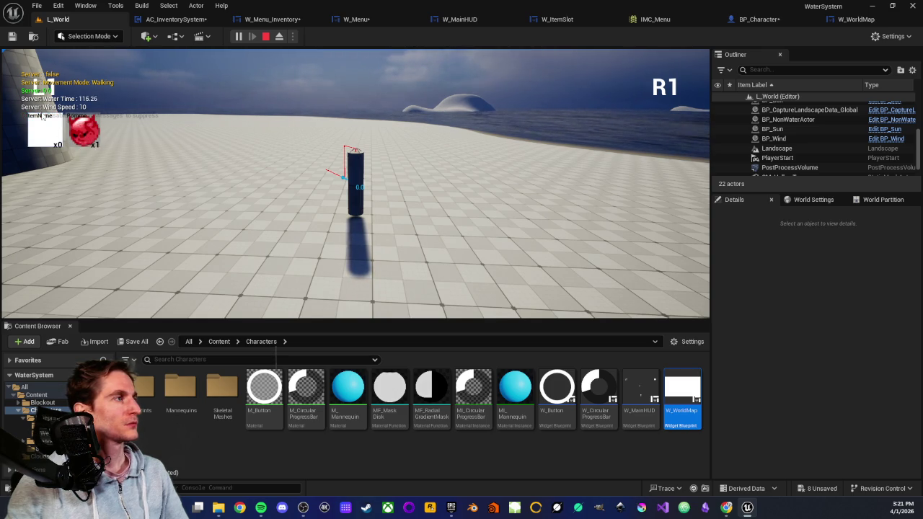
pyautogui.press('i')
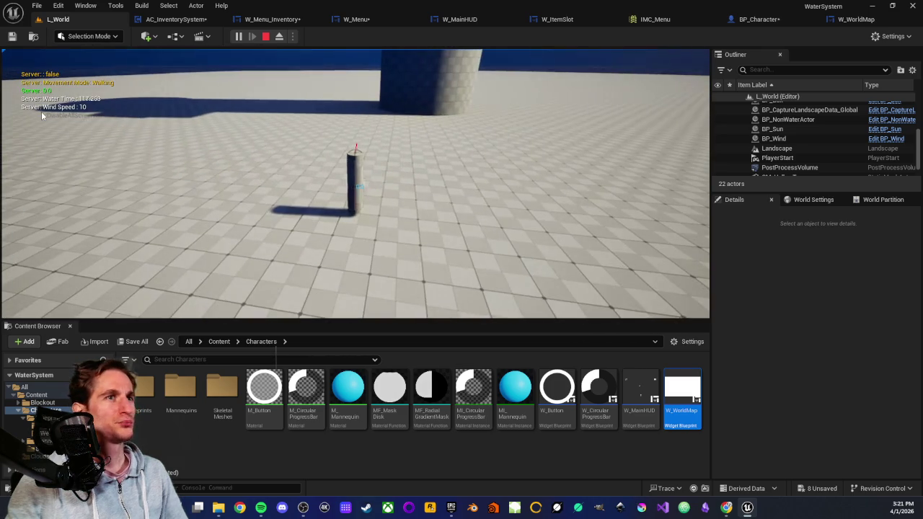
pyautogui.press('i')
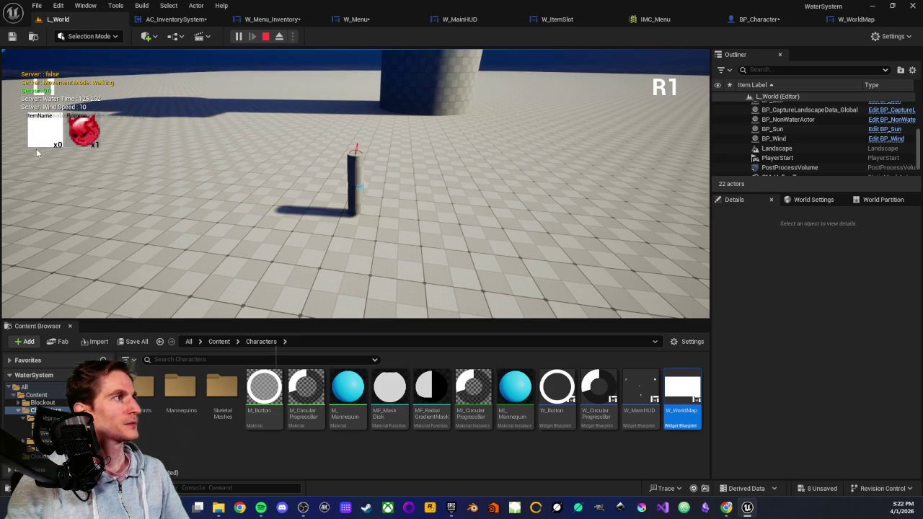
pyautogui.click(39, 139)
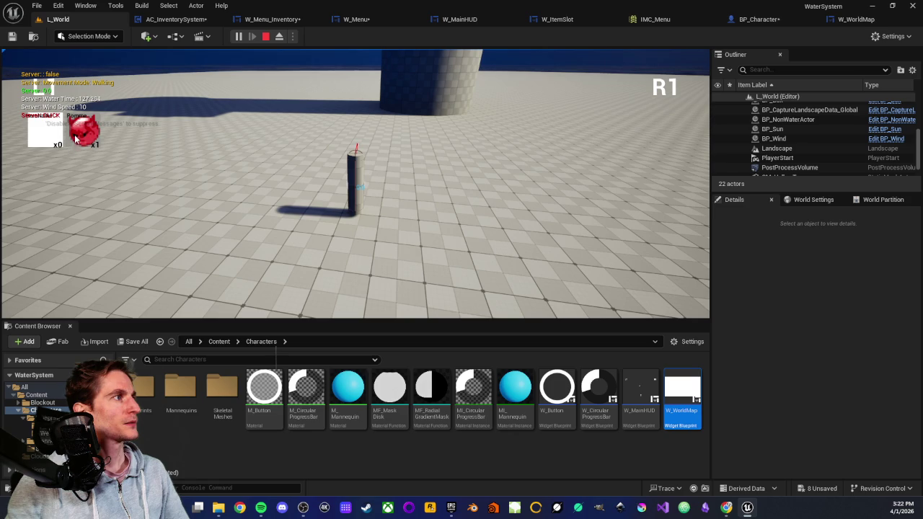
pyautogui.click(58, 124)
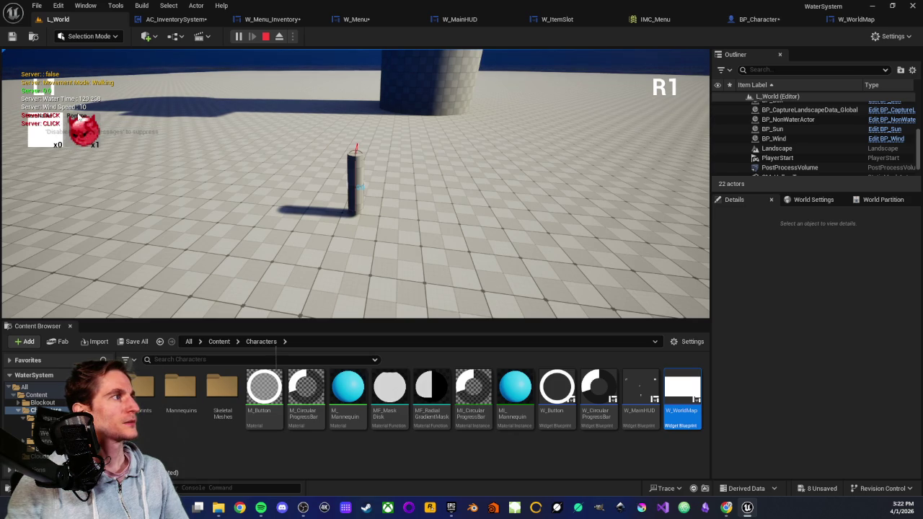
pyautogui.click(48, 134)
pyautogui.click(48, 135)
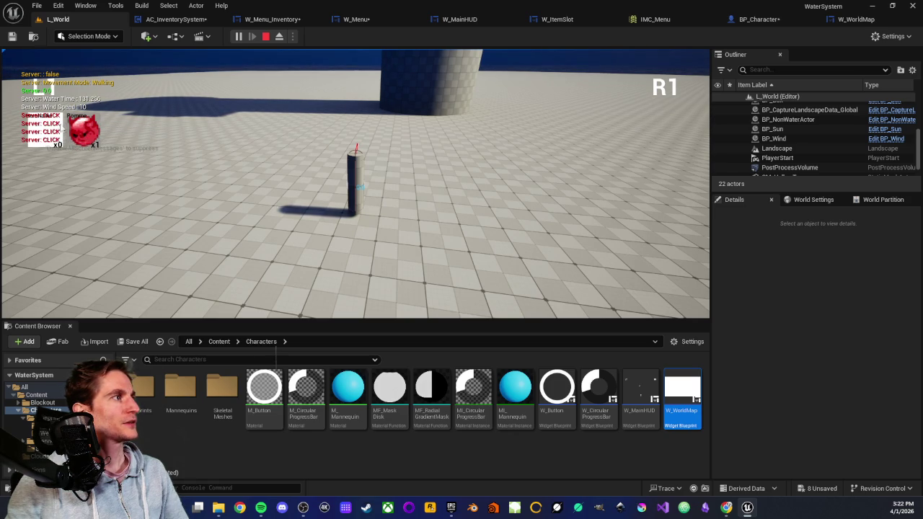
pyautogui.click(81, 134)
pyautogui.click(81, 134)
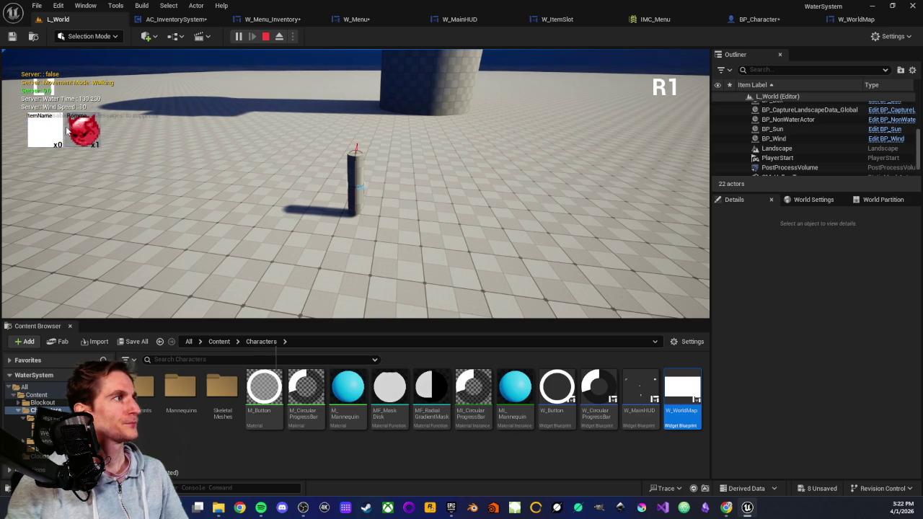
# - Hide and reshow the inventory slot overlay, then stop the play session
pyautogui.press('i')
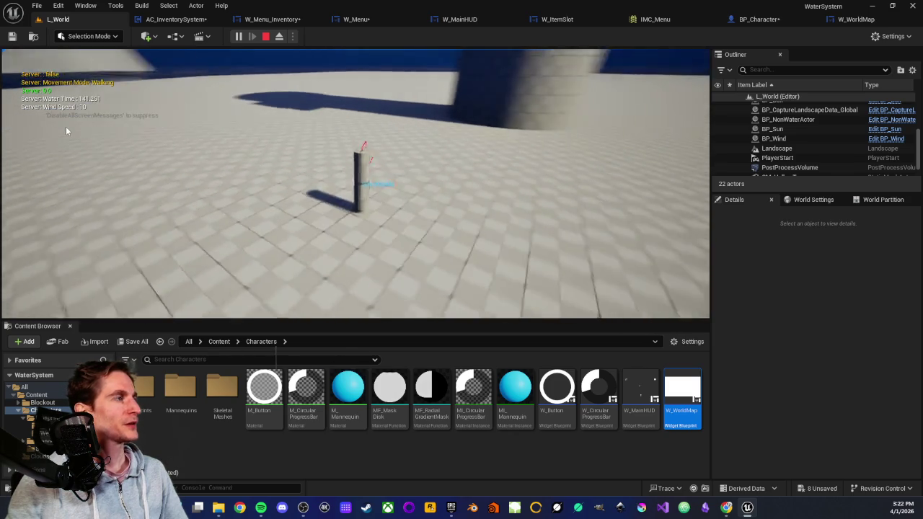
pyautogui.press('i')
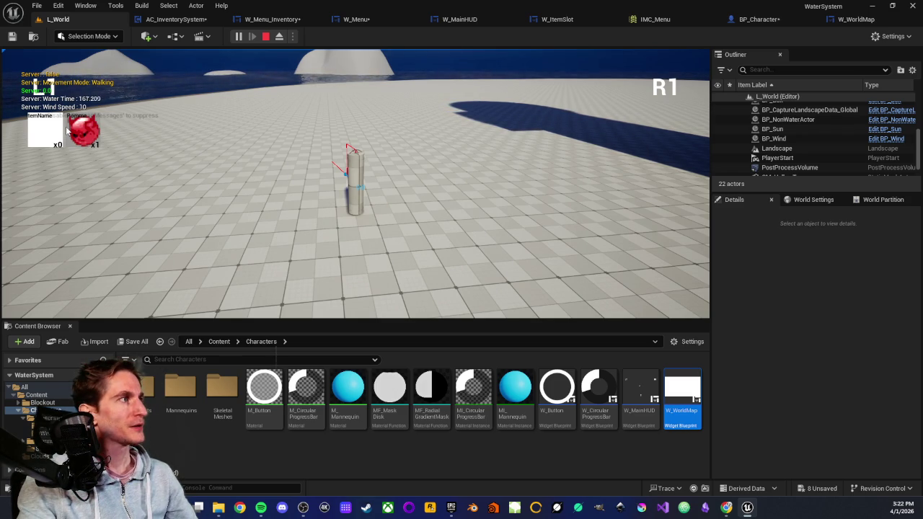
pyautogui.press('Escape')
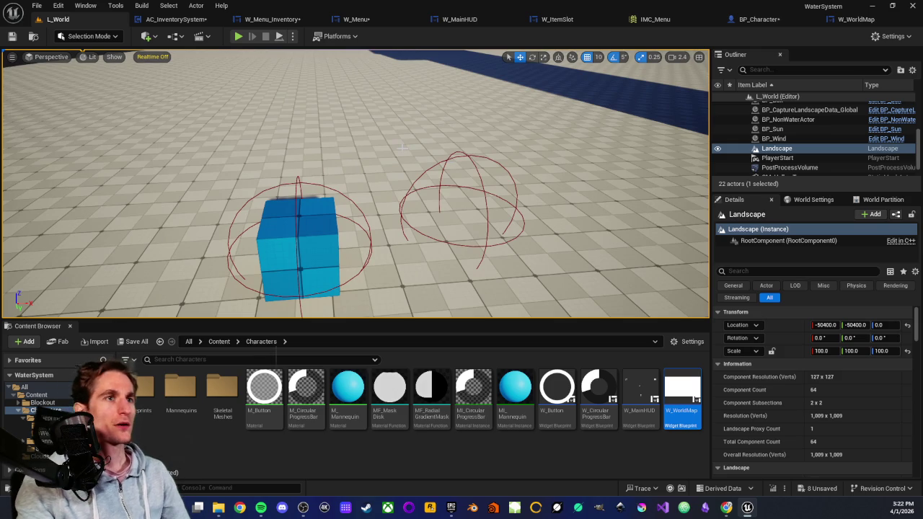
# - Play From Here near the cube and sphere, walk into the red sphere, and open the inventory
pyautogui.moveTo(401, 145)
pyautogui.mouseDown()
pyautogui.moveTo(361, 243)
pyautogui.moveTo(379, 242)
pyautogui.mouseUp()
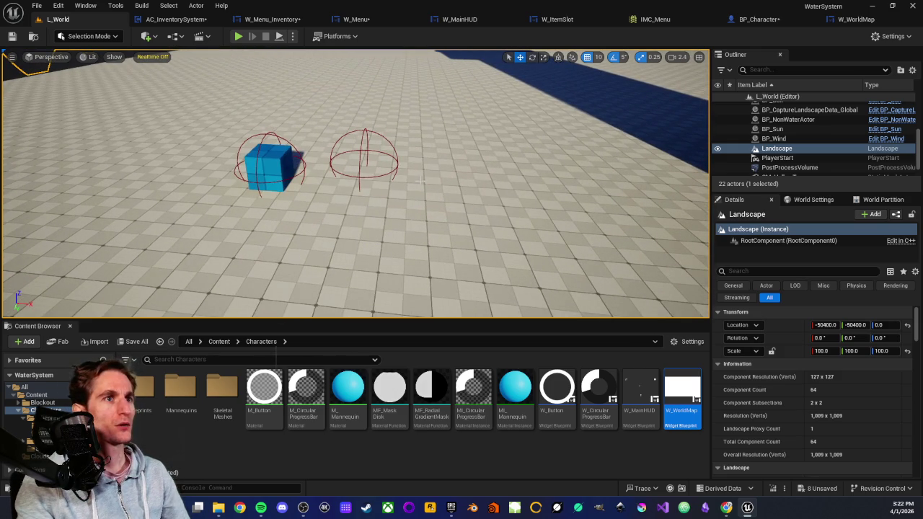
pyautogui.moveTo(420, 180); pyautogui.dragTo(386, 223)
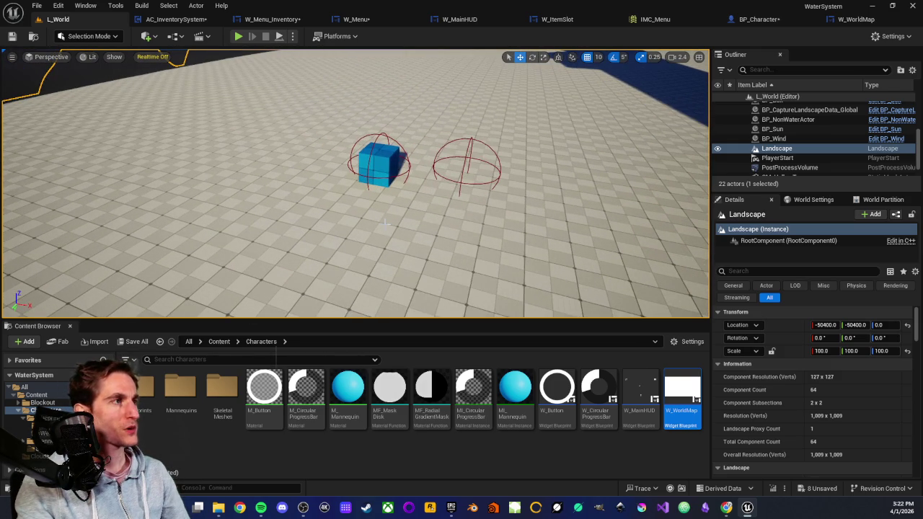
pyautogui.rightClick(386, 224)
pyautogui.click(425, 486)
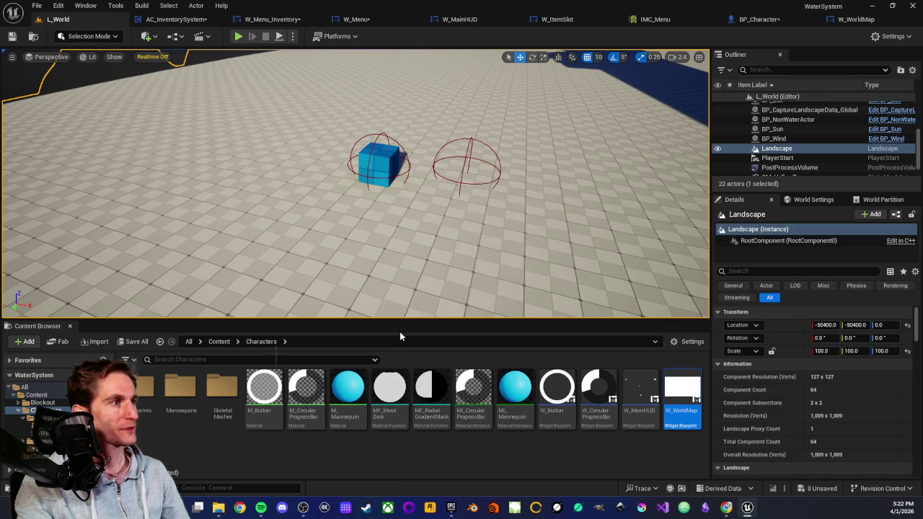
pyautogui.click(367, 229)
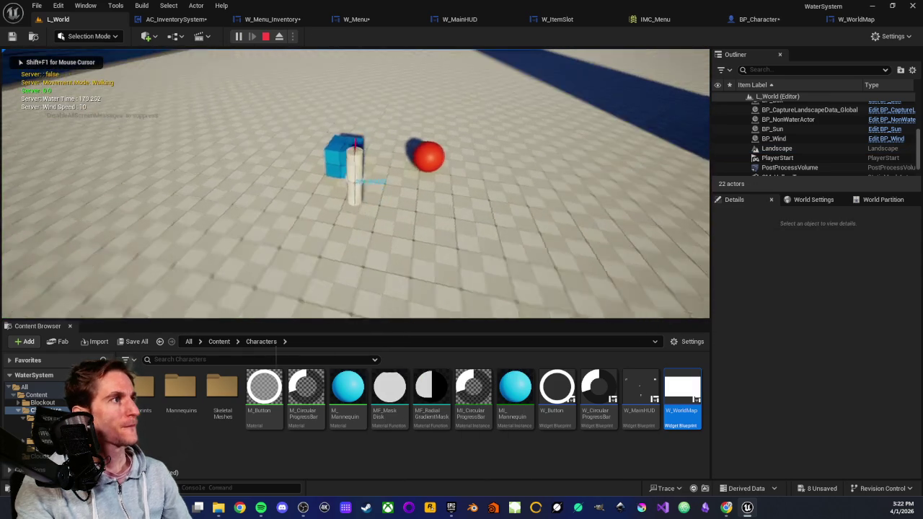
pyautogui.press('w')
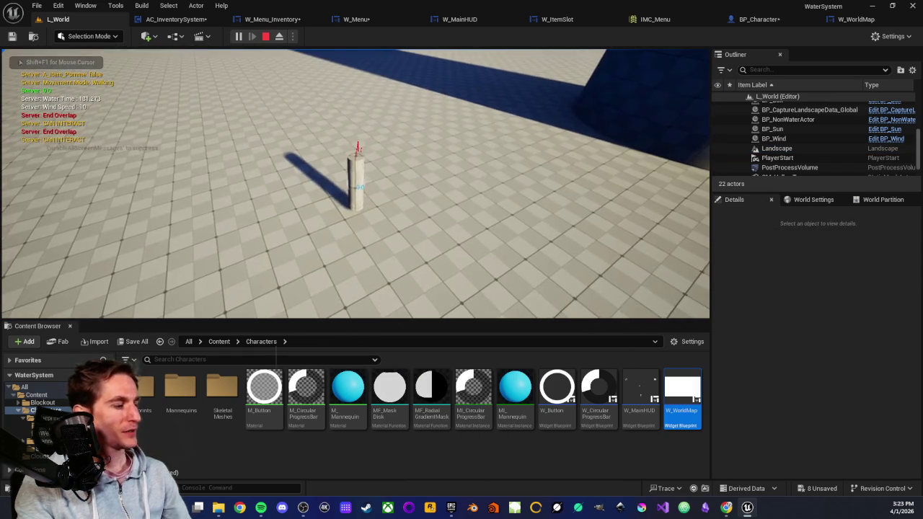
pyautogui.hotkey('shift', 'F1')
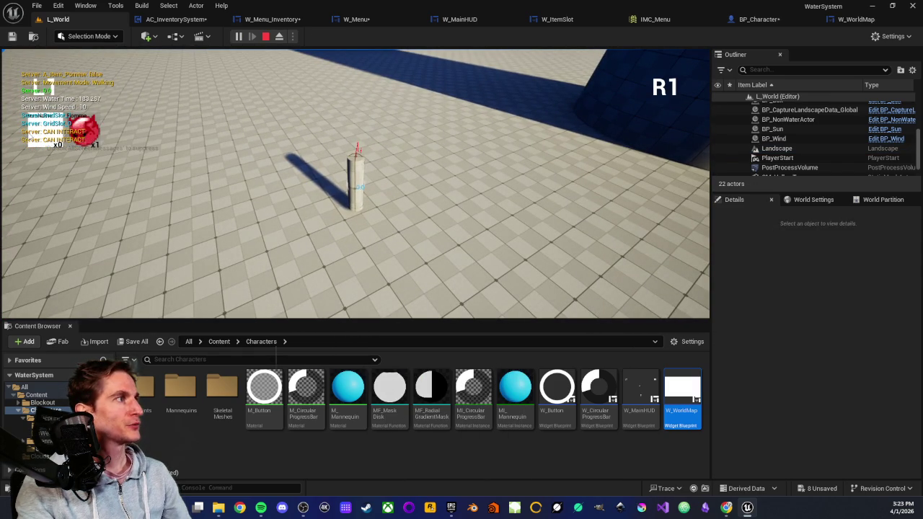
# - Click the red sphere's inventory slot about ten times, then close the inventory
pyautogui.click(48, 148)
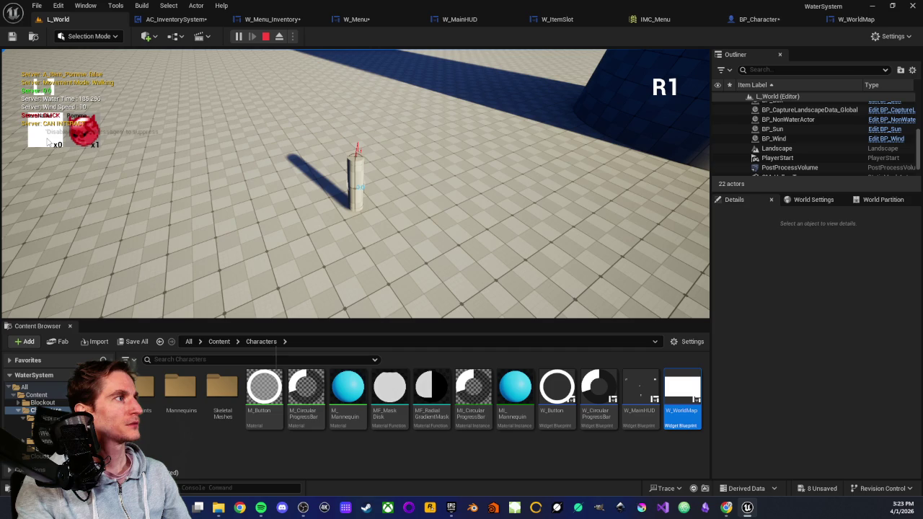
pyautogui.click(50, 142)
pyautogui.click(82, 135)
pyautogui.click(83, 135)
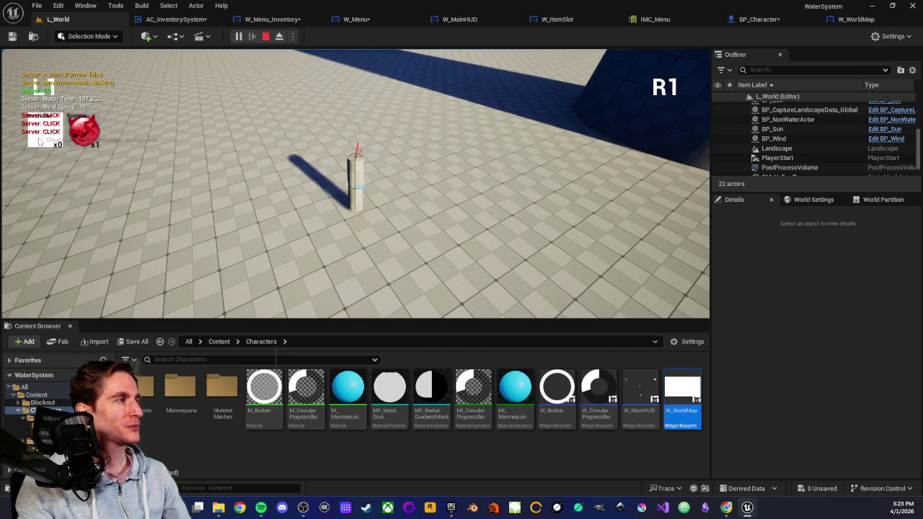
pyautogui.click(83, 136)
pyautogui.click(84, 136)
pyautogui.click(84, 137)
pyautogui.click(84, 136)
pyautogui.click(84, 136)
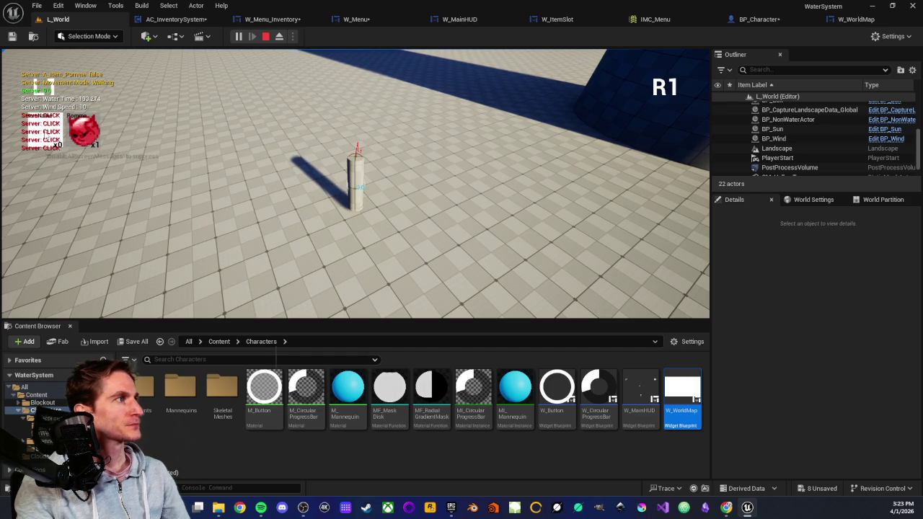
pyautogui.click(90, 137)
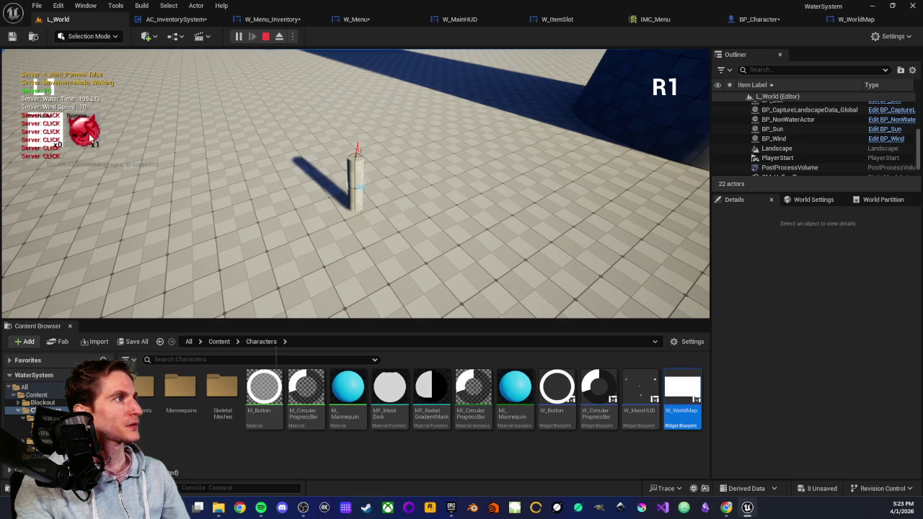
pyautogui.click(91, 137)
pyautogui.click(90, 137)
pyautogui.press('i')
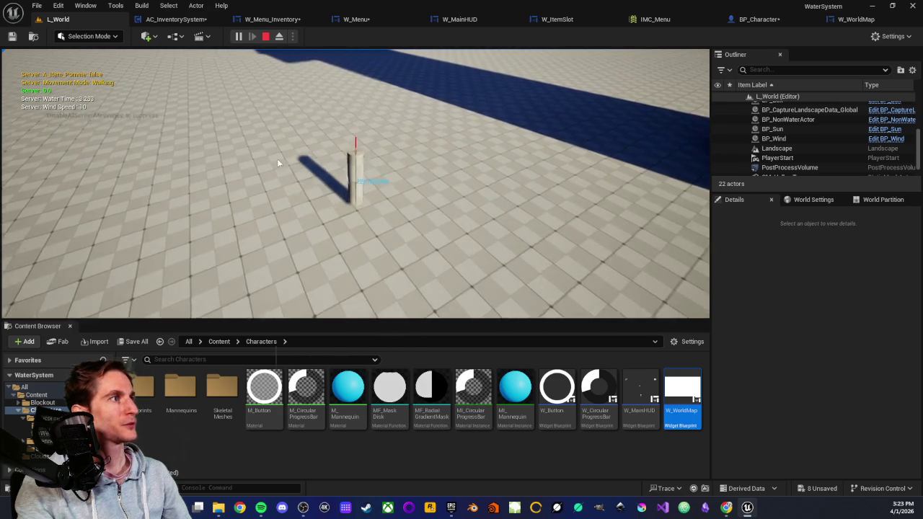
pyautogui.click(276, 158)
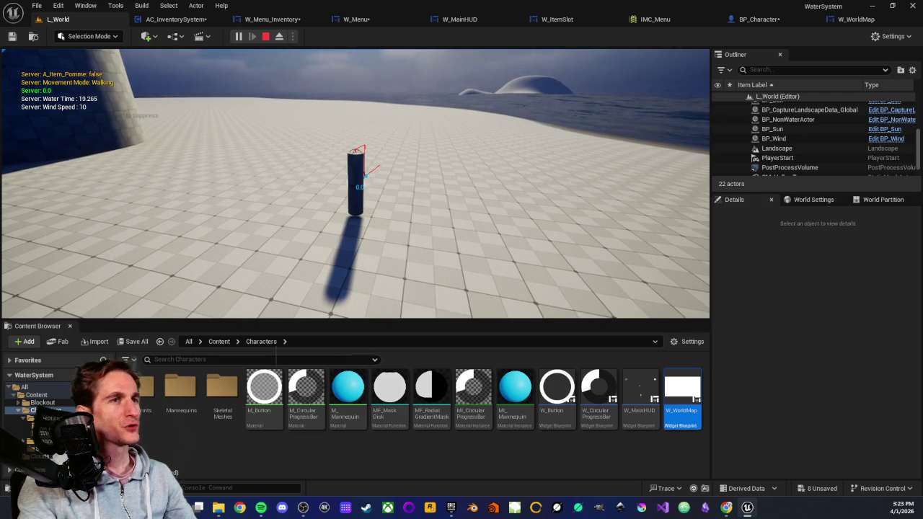
# - Stop the play session and move the view closer to the cube and spheres
pyautogui.press('Escape')
pyautogui.click(243, 101)
pyautogui.scroll(-2, 243, 101)
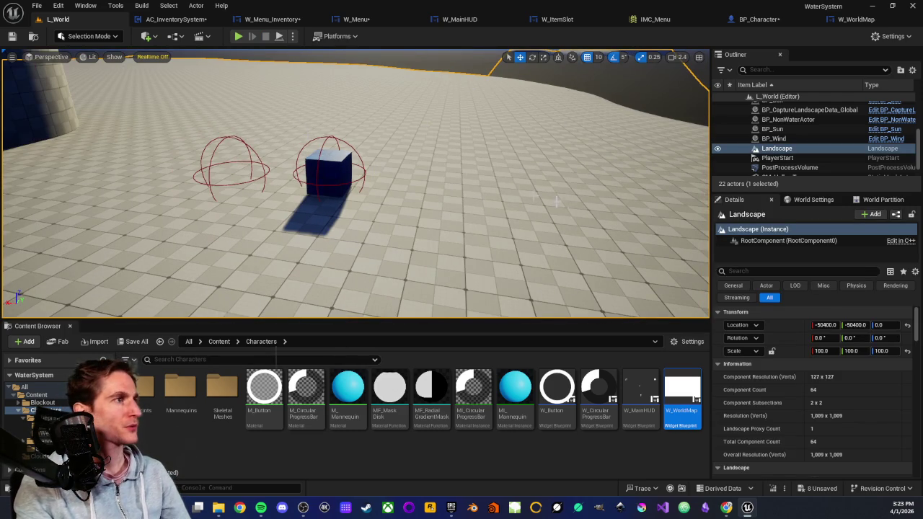
pyautogui.scroll(3, 336, 175)
pyautogui.scroll(-1, 335, 180)
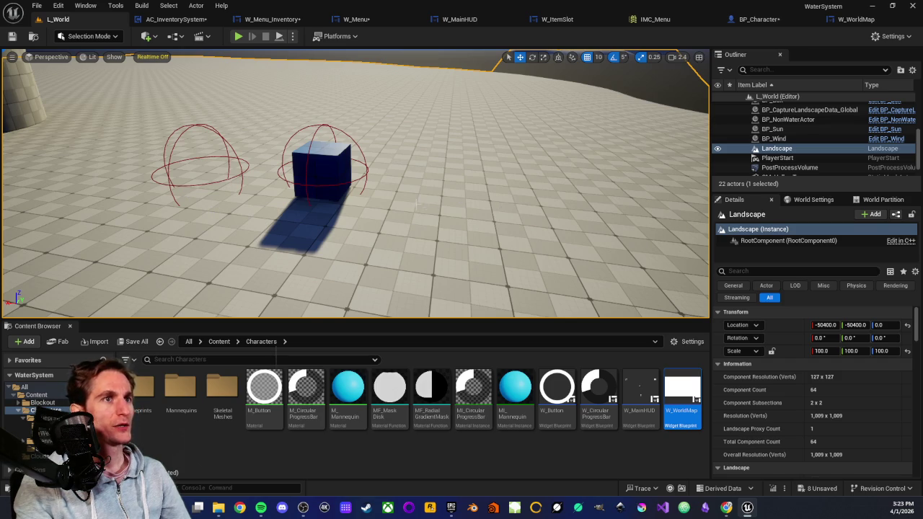
pyautogui.moveTo(416, 205); pyautogui.dragTo(351, 192)
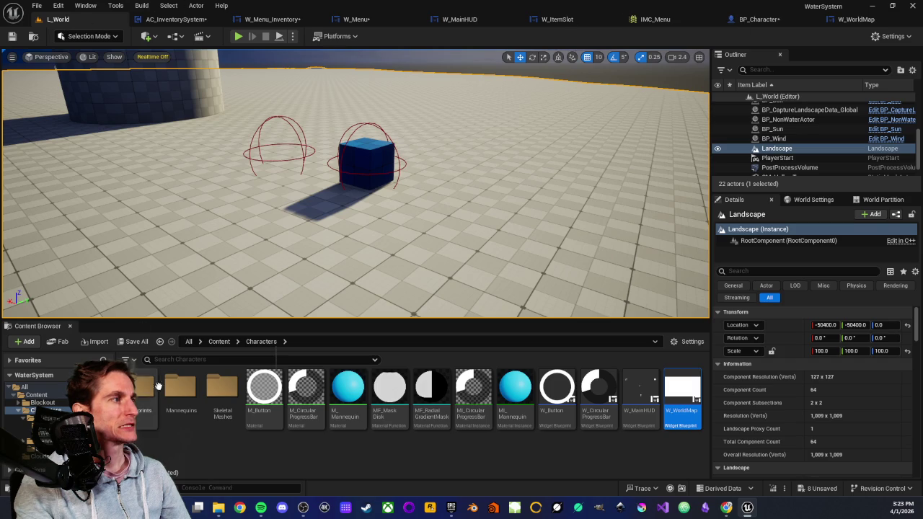
# - Open the PS_World player state blueprint from the Content Browser
pyautogui.scroll(-3, 36, 419)
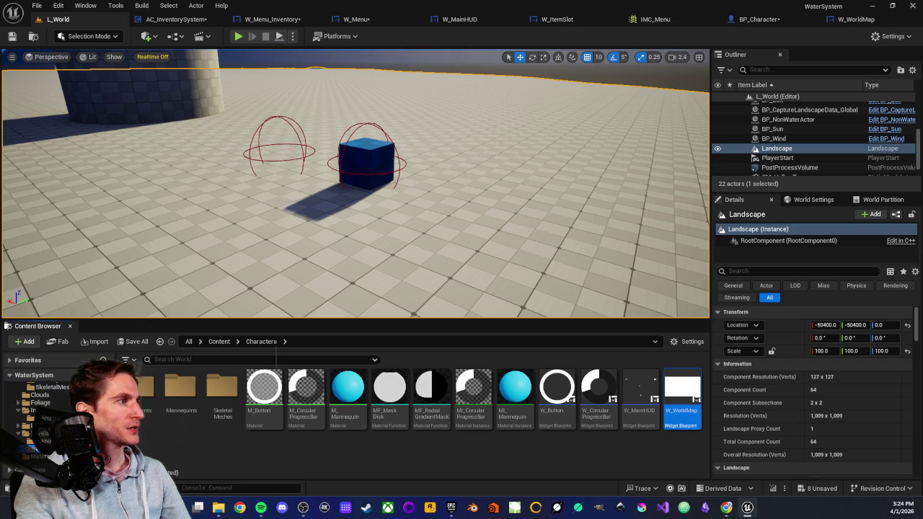
pyautogui.click(32, 433)
pyautogui.doubleClick(306, 408)
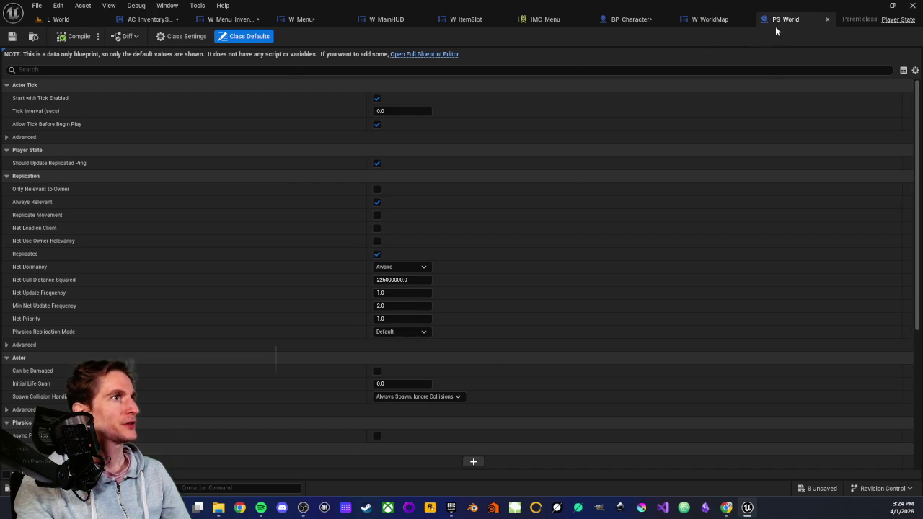
# - Close PS_World, open PC_World, and keep its Default Click Trace Channel on Visibility
pyautogui.click(826, 19)
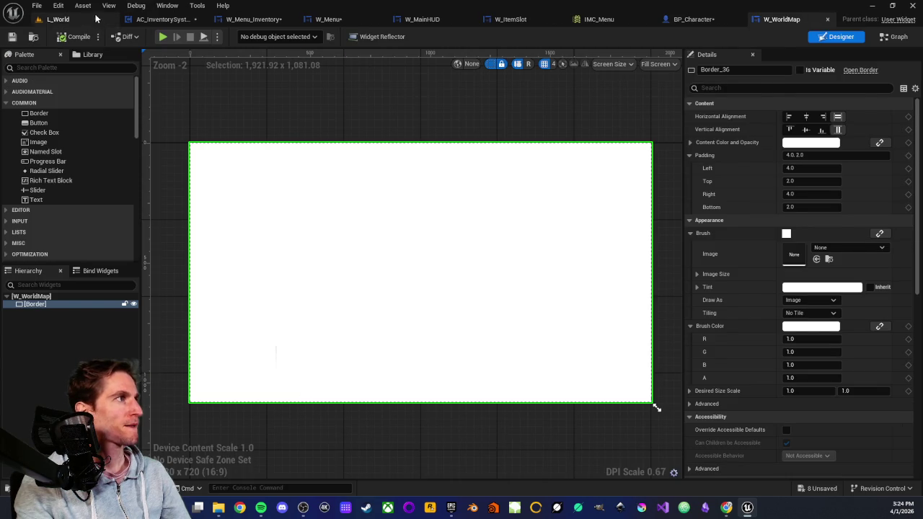
pyautogui.click(58, 19)
pyautogui.doubleClick(267, 404)
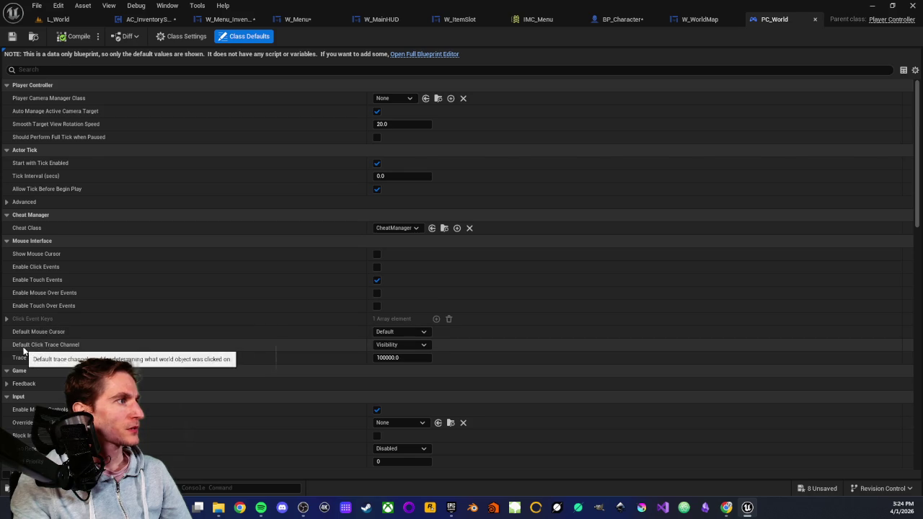
pyautogui.click(424, 345)
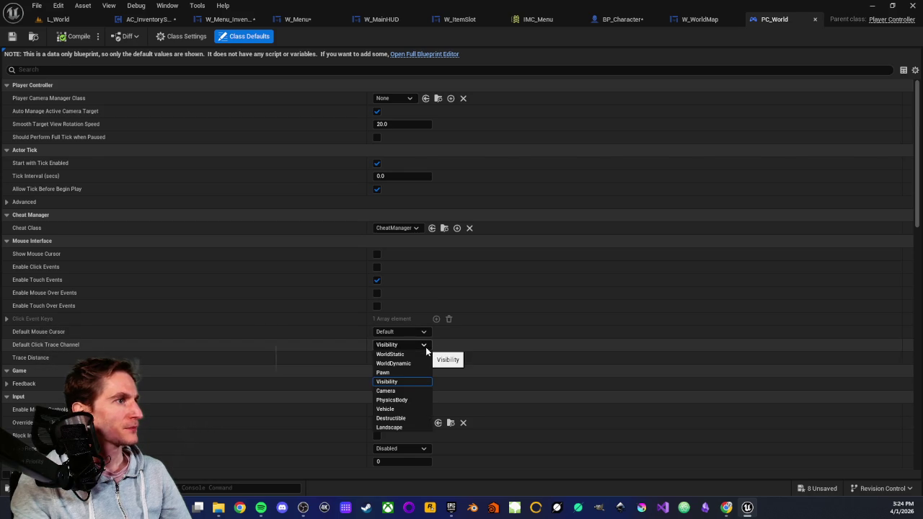
pyautogui.click(425, 346)
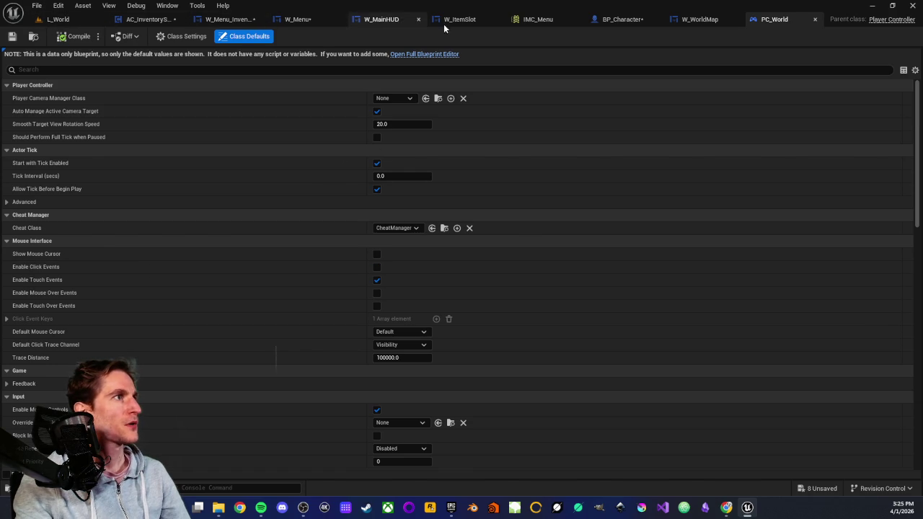
# - In BP_Character's Event Graph, move the menu navigation nodes aside to expose the Show Mouse Cursor nodes
pyautogui.click(614, 20)
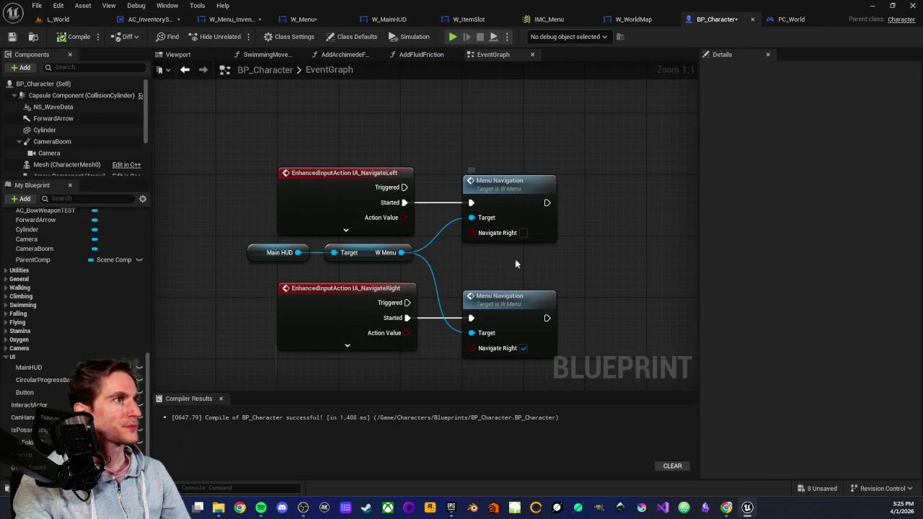
pyautogui.scroll(-4, 515, 263)
pyautogui.scroll(1, 355, 261)
pyautogui.moveTo(389, 131); pyautogui.dragTo(604, 253)
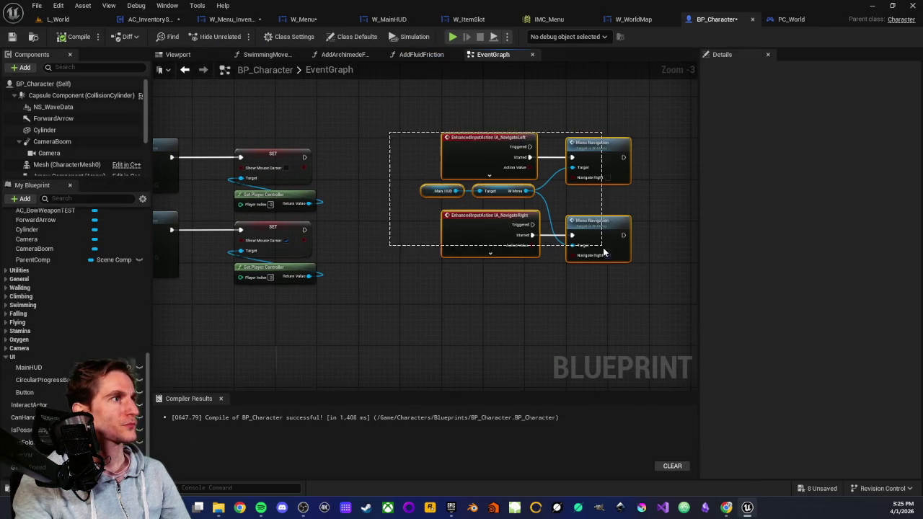
pyautogui.moveTo(498, 154)
pyautogui.mouseDown()
pyautogui.moveTo(581, 181)
pyautogui.moveTo(612, 174)
pyautogui.mouseUp()
pyautogui.scroll(2, 345, 190)
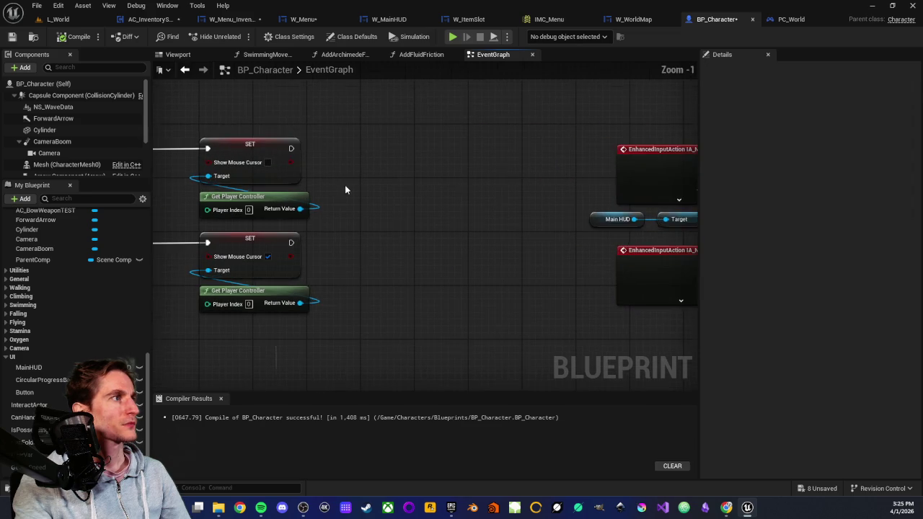
pyautogui.moveTo(345, 190); pyautogui.dragTo(397, 187)
# - Add a Set Enable Click Events node from the player controller output
pyautogui.moveTo(352, 205); pyautogui.dragTo(393, 182)
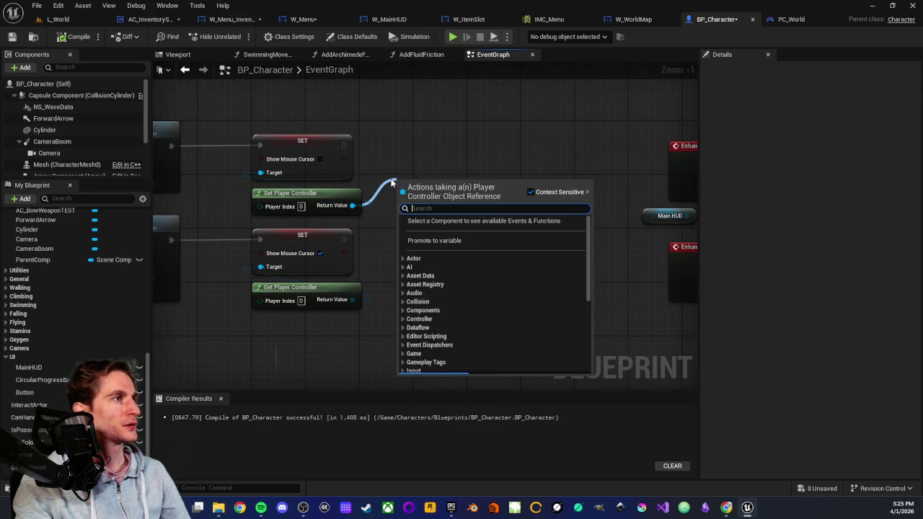
pyautogui.write('enable')
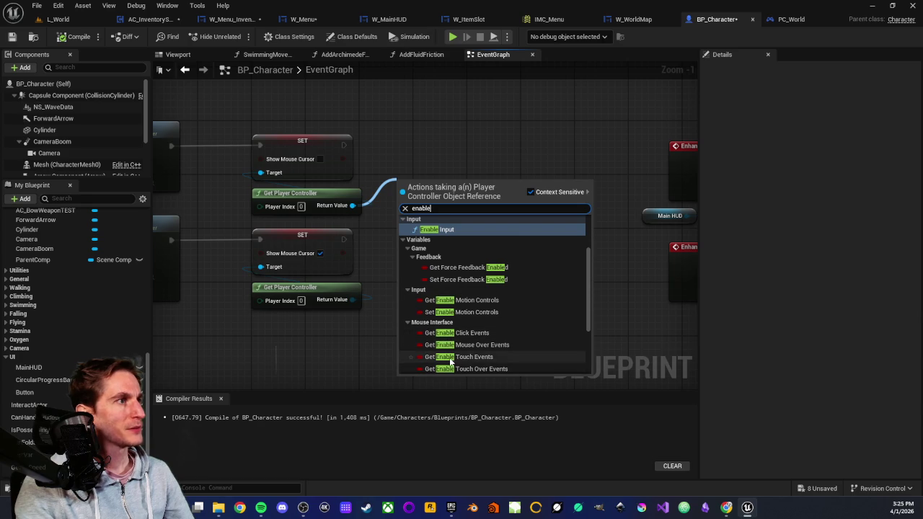
pyautogui.scroll(-2, 453, 354)
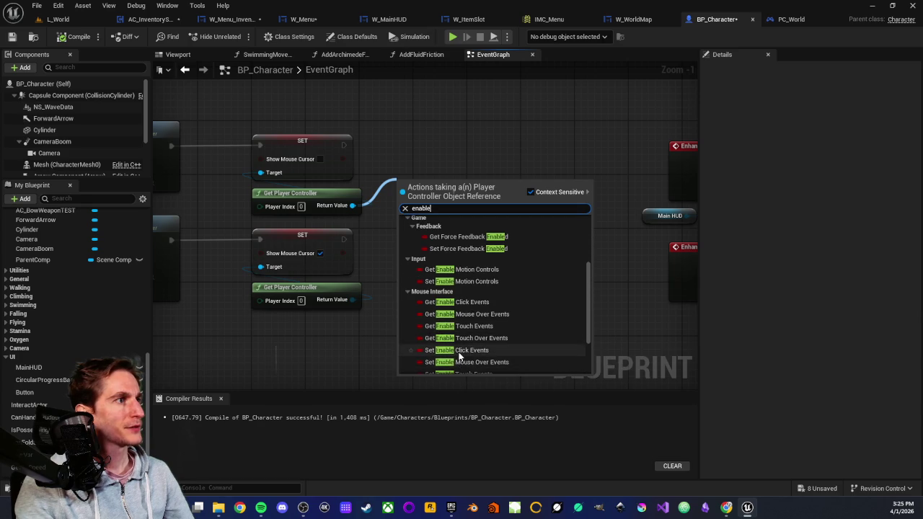
pyautogui.click(456, 333)
pyautogui.moveTo(440, 178); pyautogui.dragTo(436, 139)
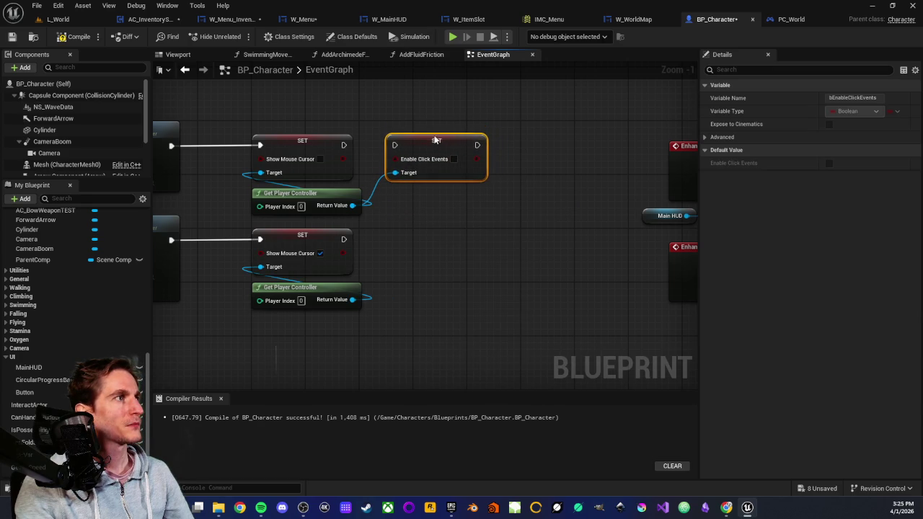
pyautogui.moveTo(344, 145); pyautogui.dragTo(395, 145)
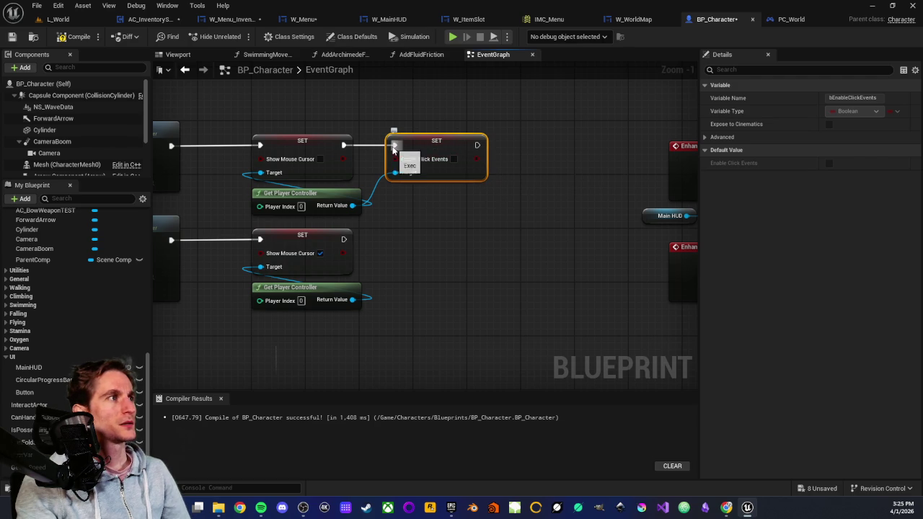
pyautogui.moveTo(395, 144); pyautogui.dragTo(371, 124)
pyautogui.click(371, 128)
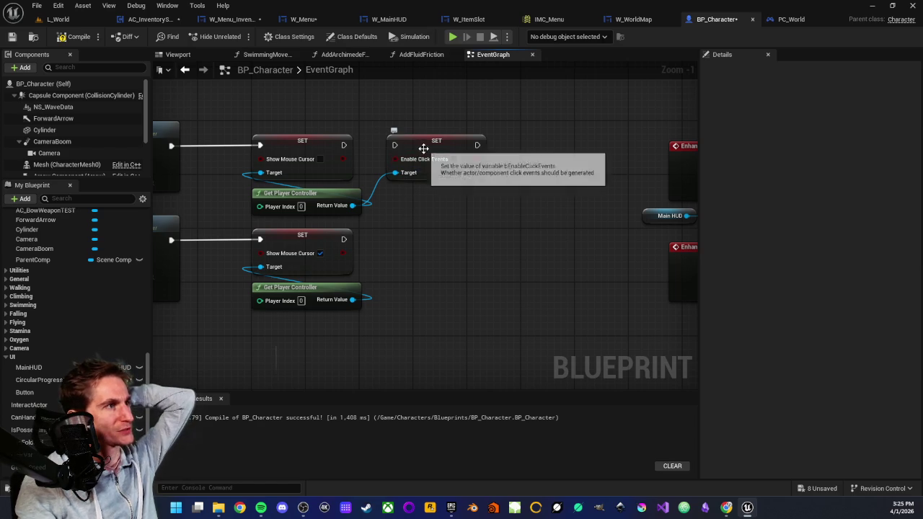
# - Wire Enable Click Events (ticked) after Set Show Mouse Cursor on the lower chain and save
pyautogui.moveTo(426, 155); pyautogui.dragTo(433, 250)
pyautogui.moveTo(352, 299); pyautogui.dragTo(402, 267)
pyautogui.moveTo(343, 239); pyautogui.dragTo(401, 239)
pyautogui.click(460, 253)
pyautogui.click(447, 201)
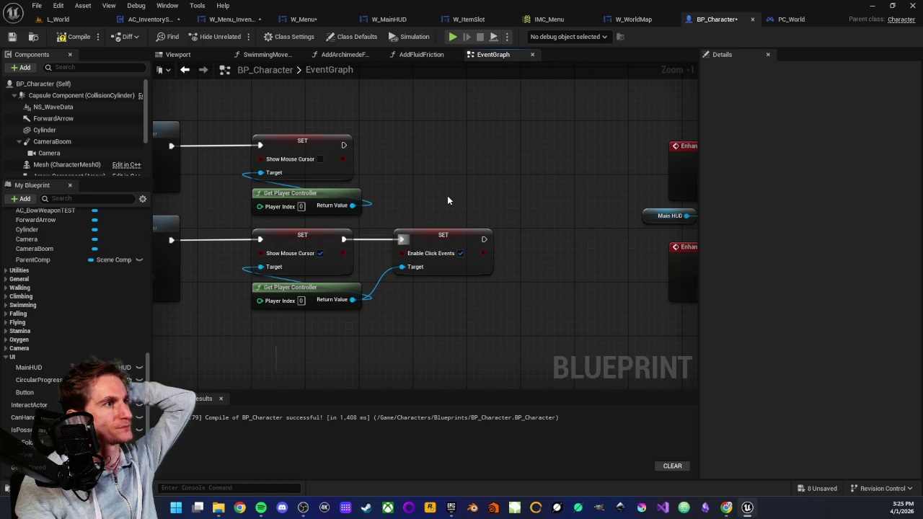
pyautogui.click(12, 37)
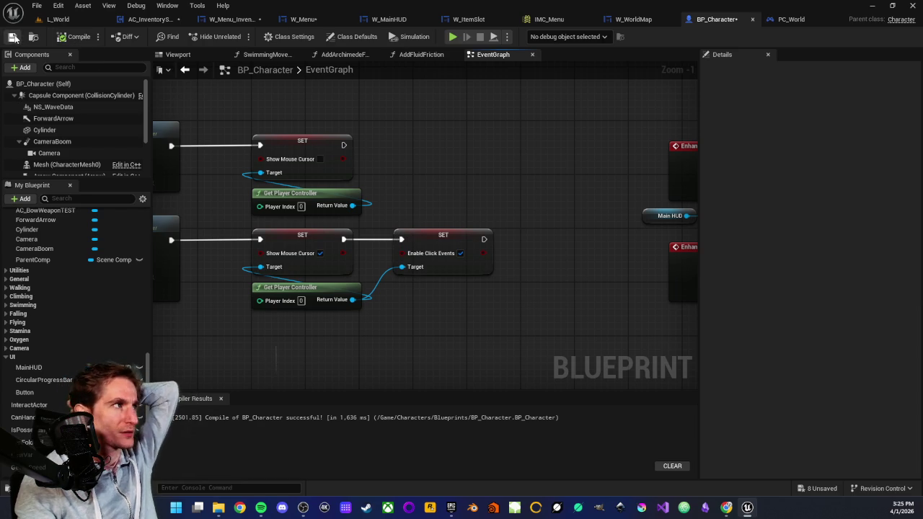
pyautogui.click(59, 20)
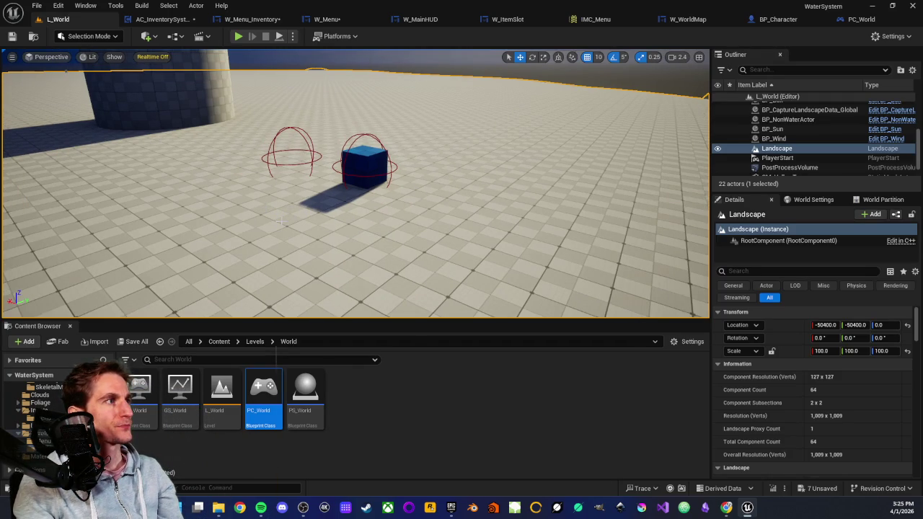
pyautogui.rightClick(280, 221)
pyautogui.click(338, 477)
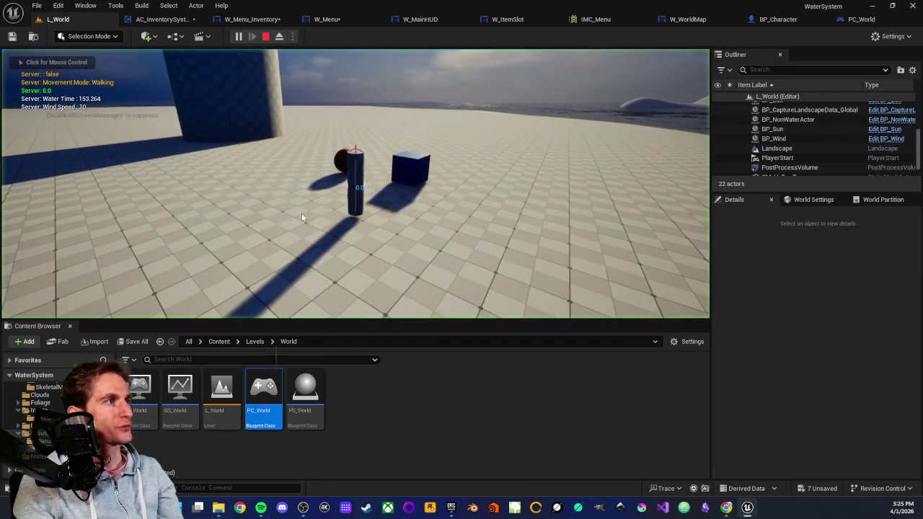
pyautogui.click(302, 215)
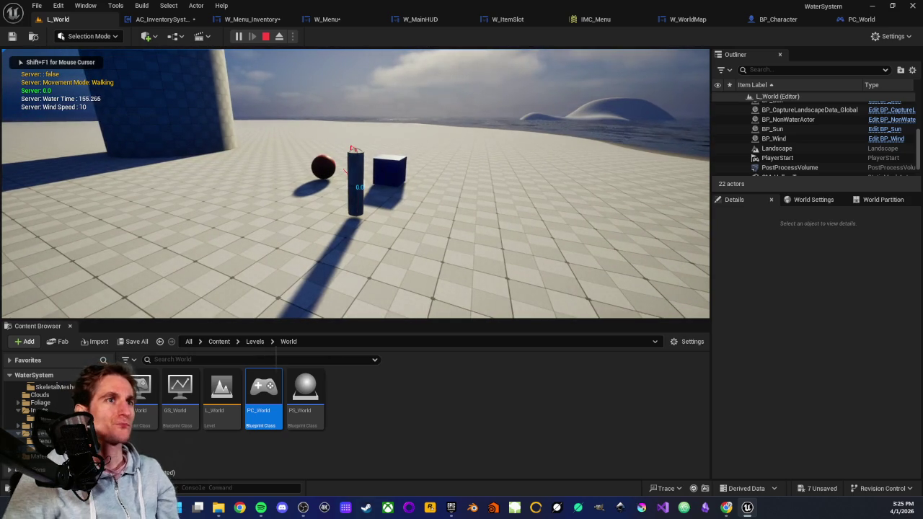
pyautogui.press('w')
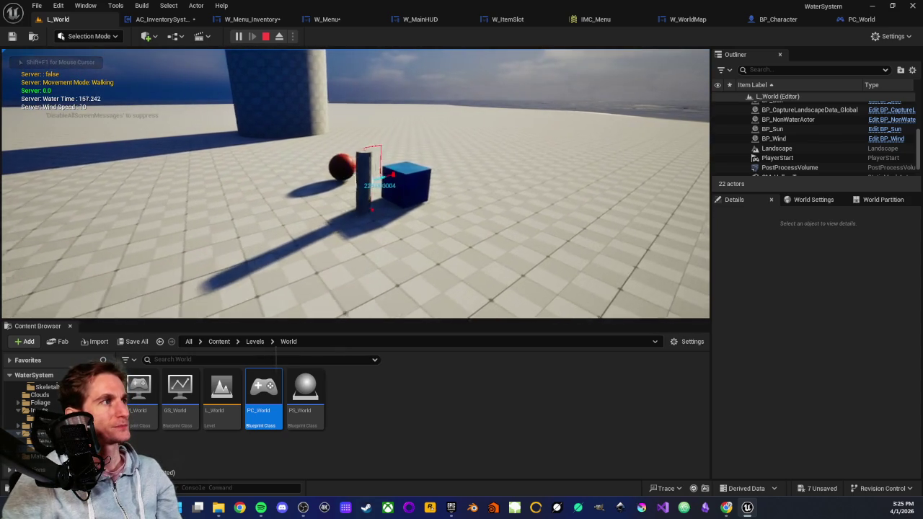
pyautogui.press('e')
pyautogui.press('e')
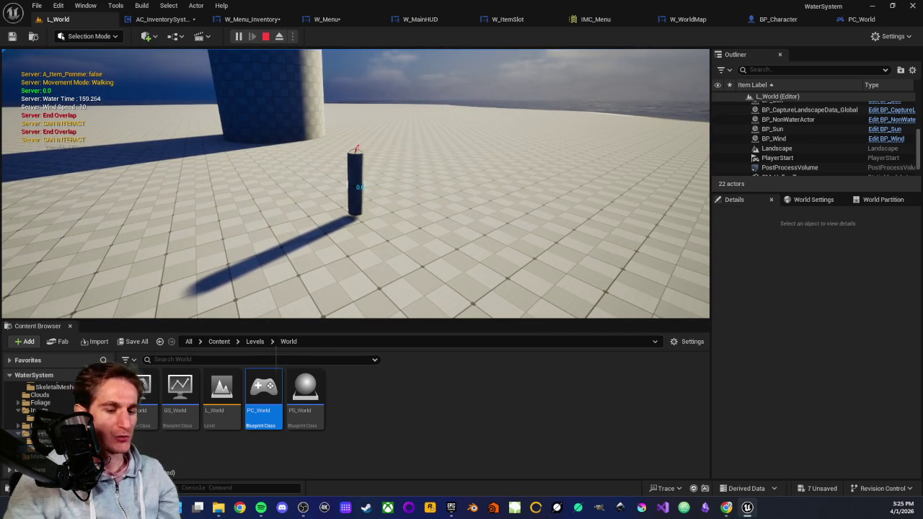
pyautogui.moveTo(355, 183)
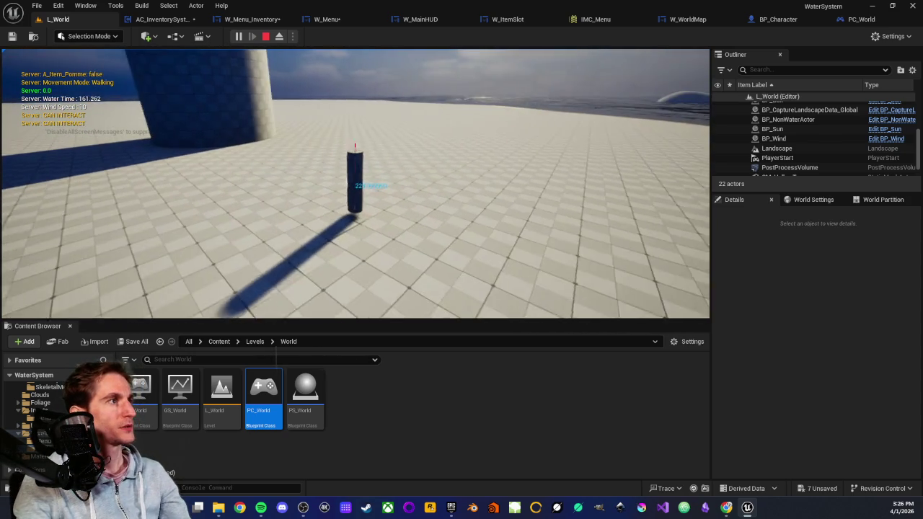
pyautogui.press('i')
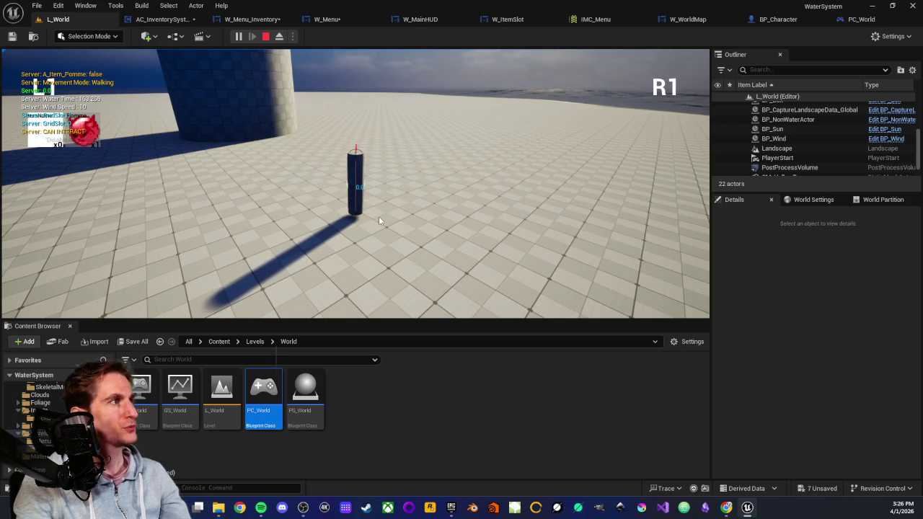
pyautogui.click(84, 134)
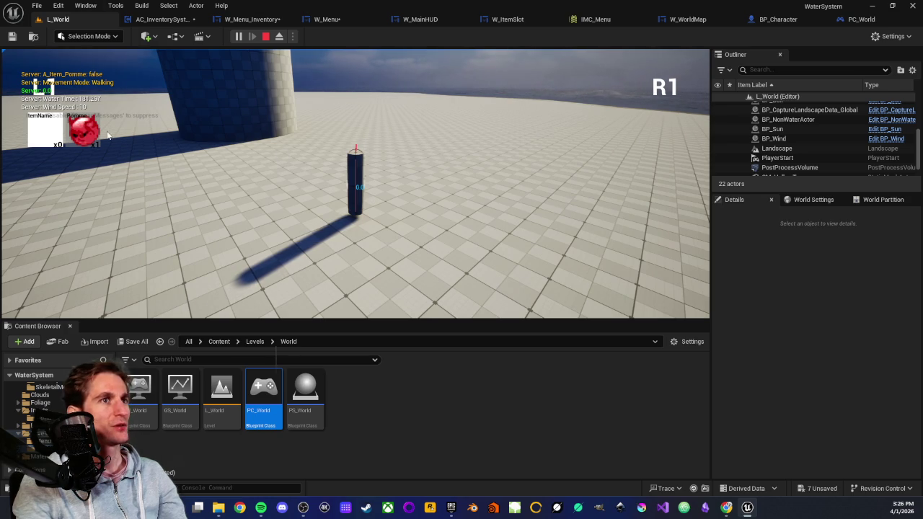
pyautogui.click(265, 36)
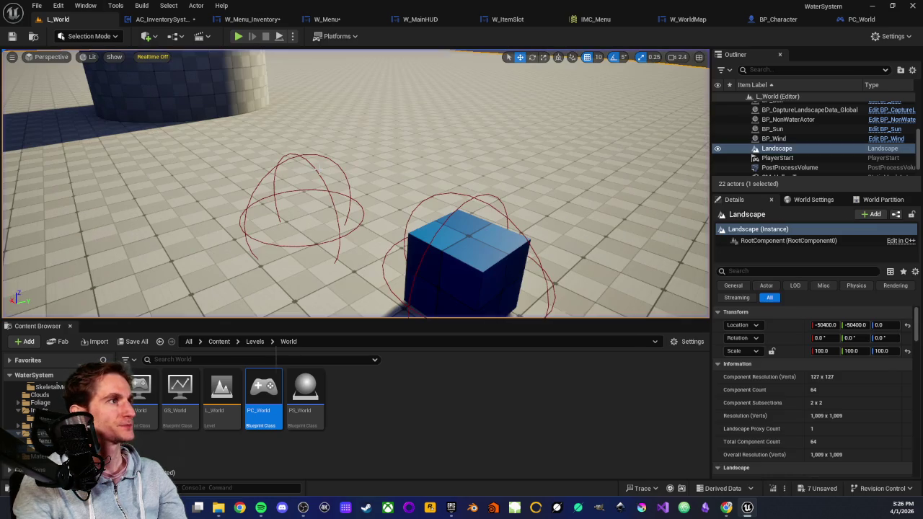
# - Test the game in a New Editor Window preview, then close it
pyautogui.click(292, 36)
pyautogui.click(339, 86)
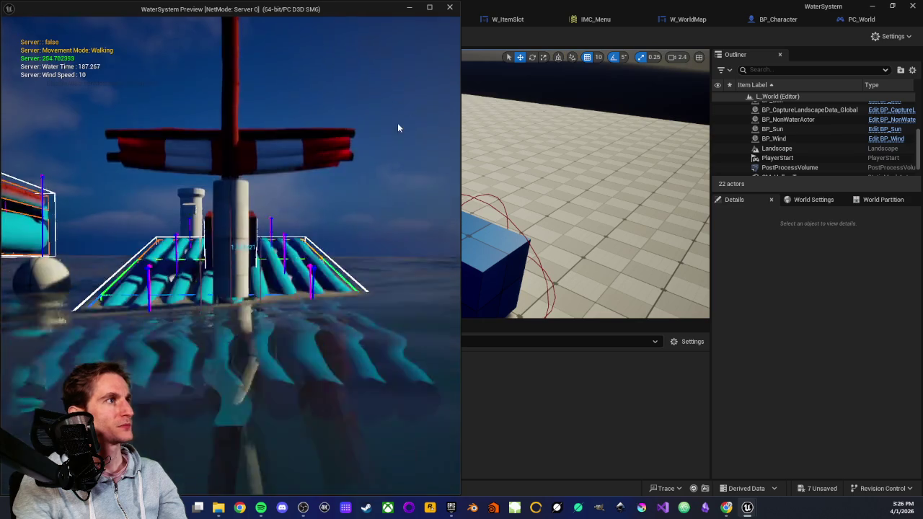
pyautogui.click(258, 218)
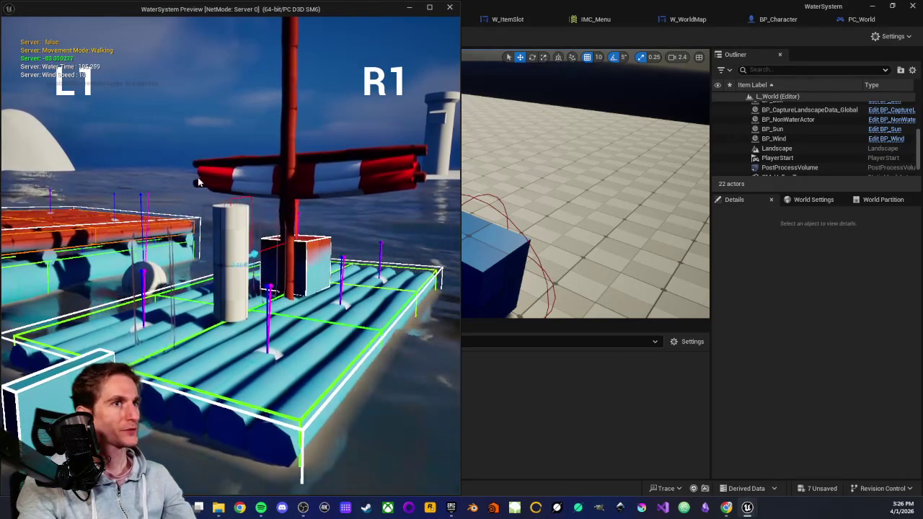
pyautogui.press('Escape')
pyautogui.click(208, 213)
# - Move the PlayerStart beside the cube and sphere, to 12570, -1580, 192000, and relaunch the preview
pyautogui.press('f')
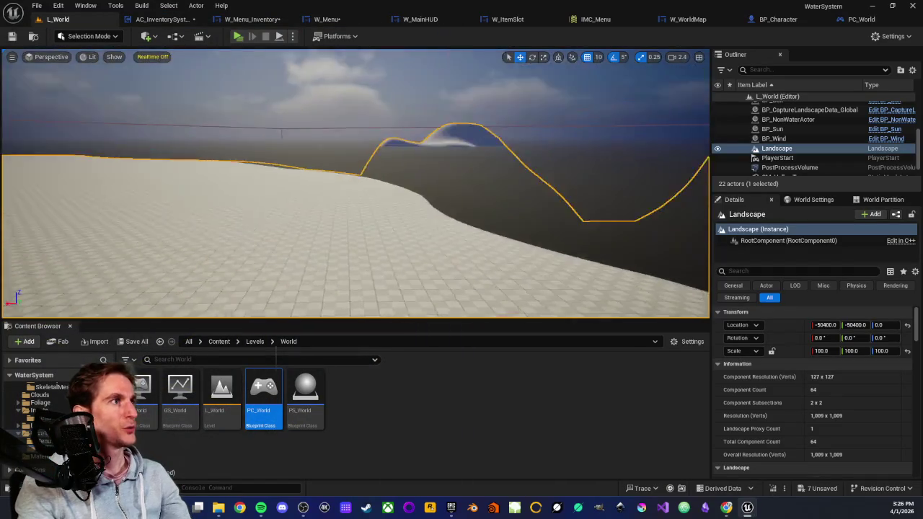
pyautogui.click(777, 158)
pyautogui.press('f')
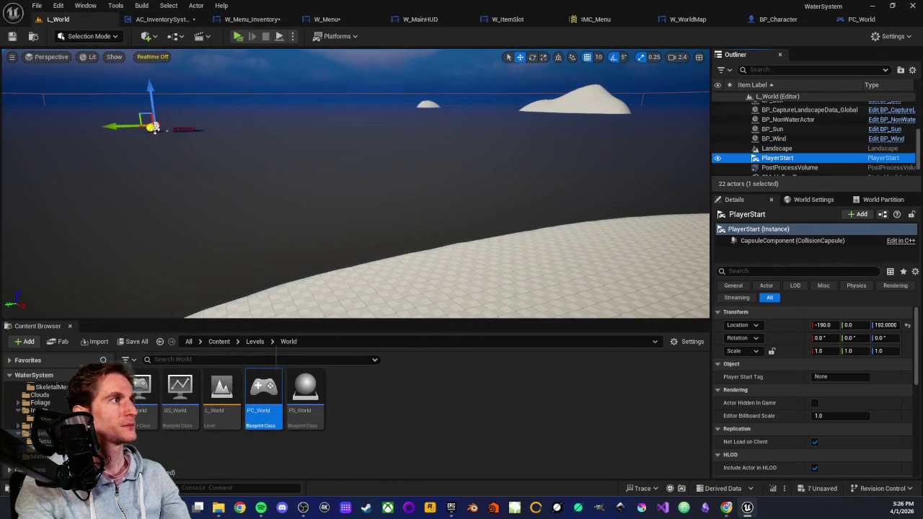
pyautogui.moveTo(153, 127)
pyautogui.mouseDown()
pyautogui.moveTo(148, 221)
pyautogui.moveTo(137, 239)
pyautogui.moveTo(221, 239)
pyautogui.moveTo(185, 178)
pyautogui.moveTo(454, 227)
pyautogui.moveTo(598, 268)
pyautogui.moveTo(461, 226)
pyautogui.mouseUp()
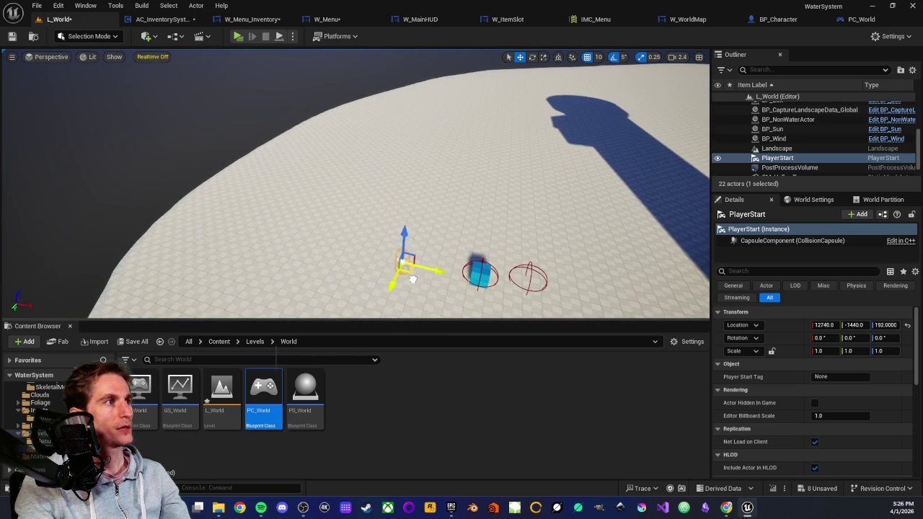
pyautogui.moveTo(412, 280)
pyautogui.mouseDown()
pyautogui.moveTo(390, 268)
pyautogui.moveTo(377, 221)
pyautogui.mouseUp()
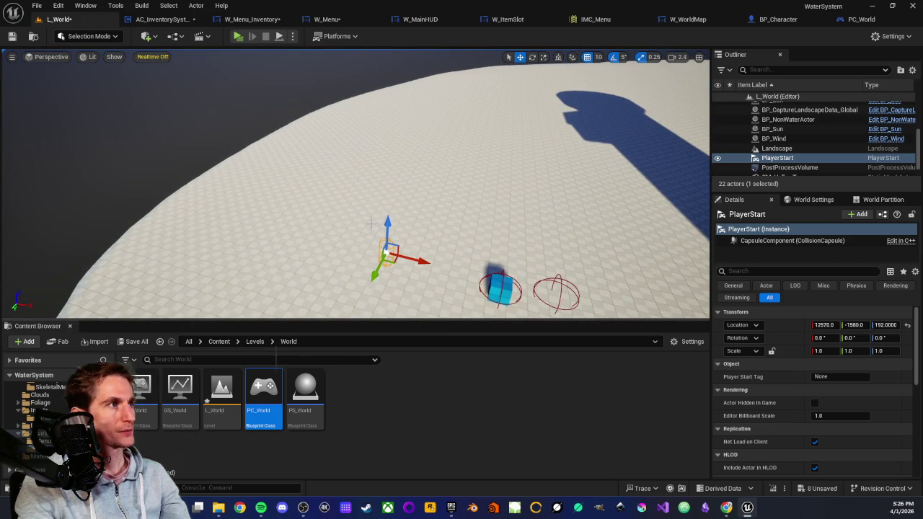
pyautogui.click(292, 36)
pyautogui.click(321, 86)
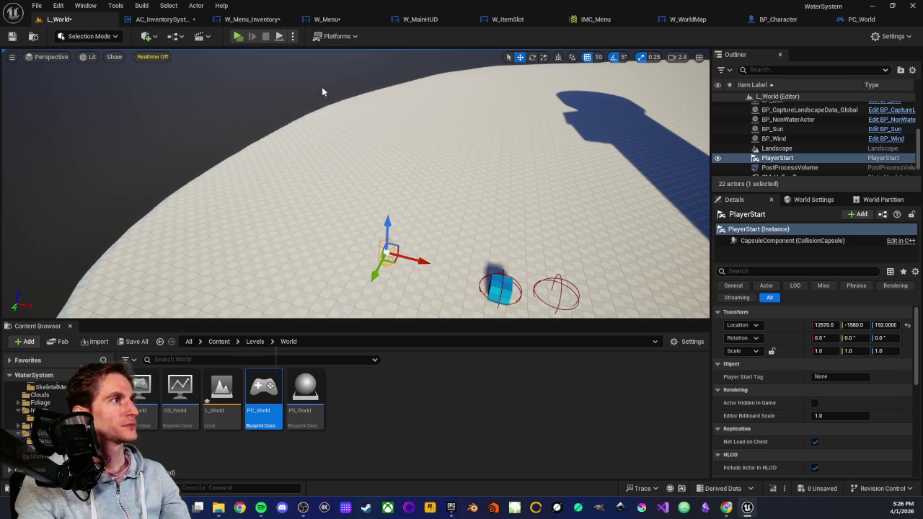
pyautogui.click(265, 241)
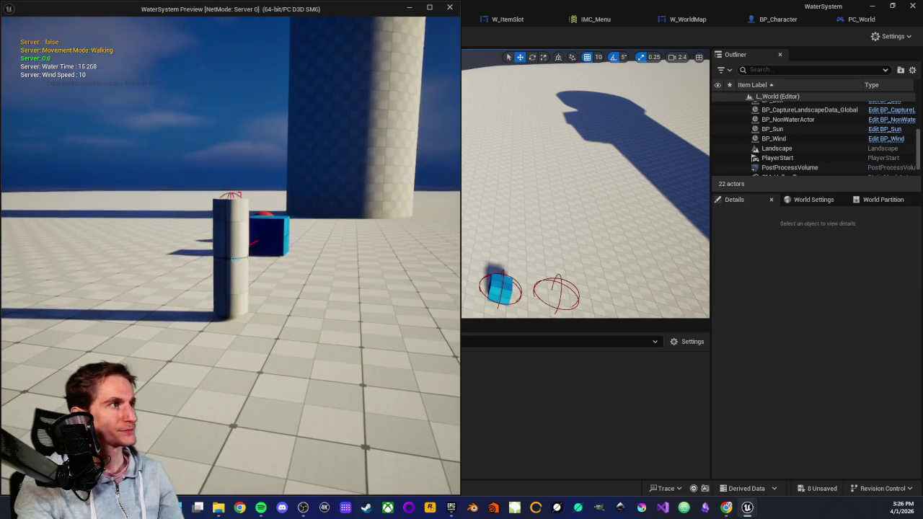
pyautogui.press('d')
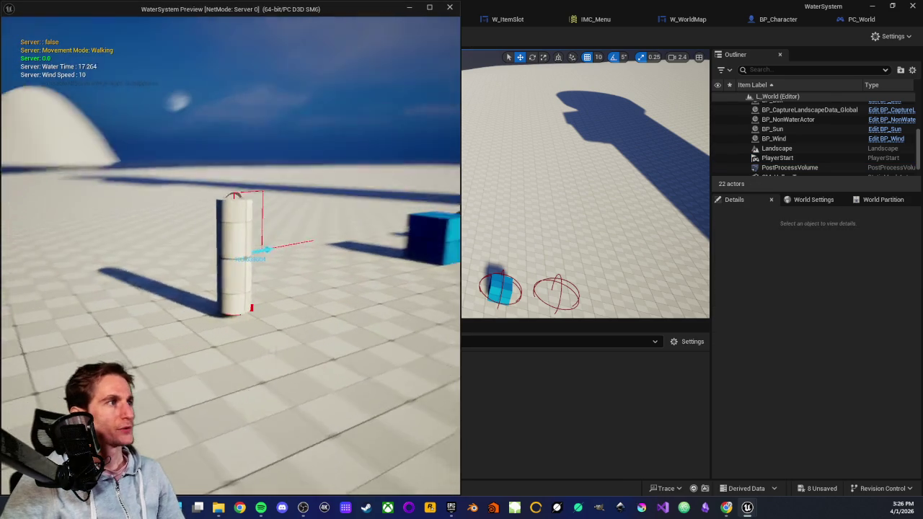
pyautogui.press('d')
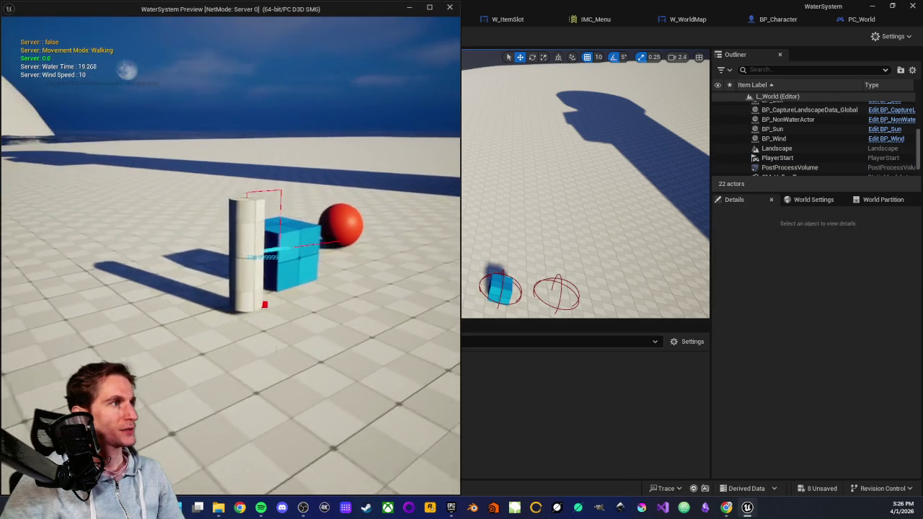
pyautogui.press('e')
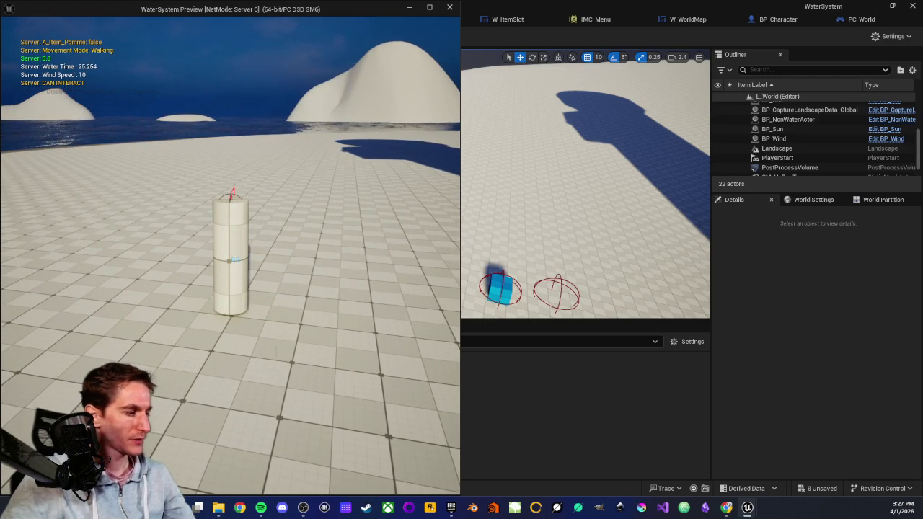
pyautogui.press('d')
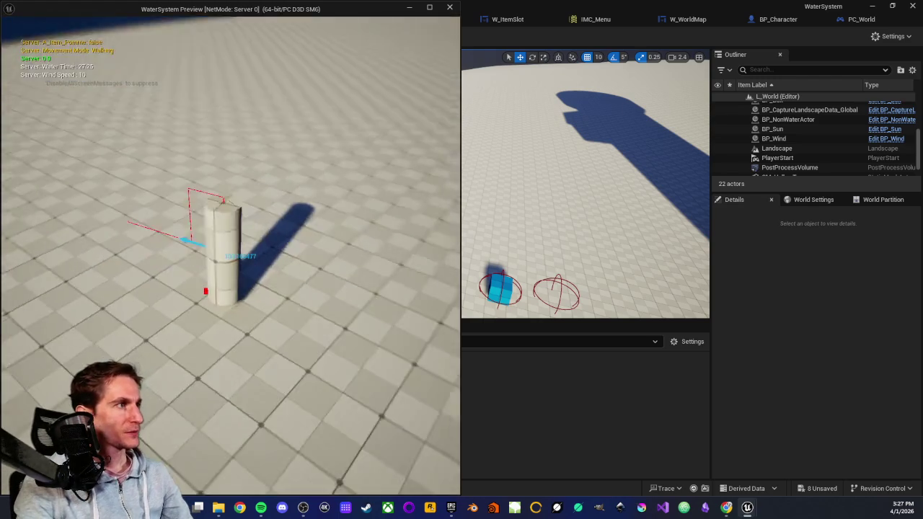
pyautogui.press('i')
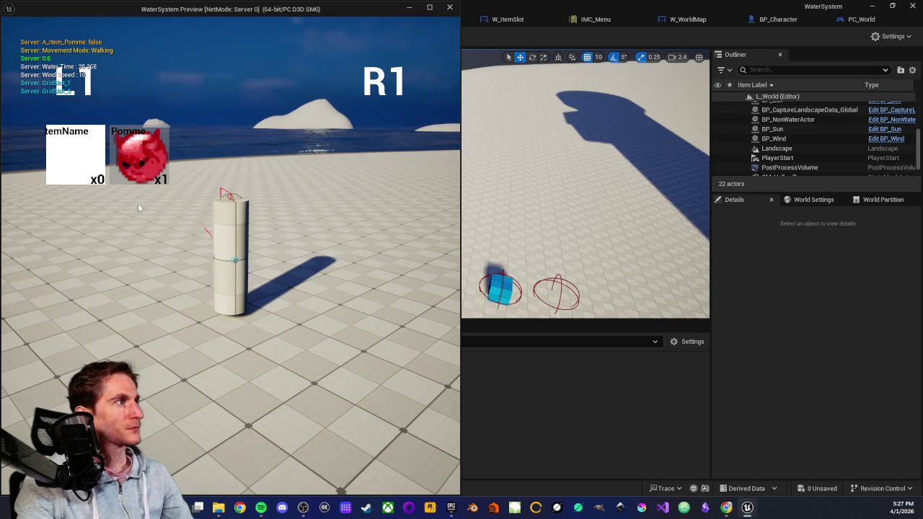
pyautogui.click(131, 153)
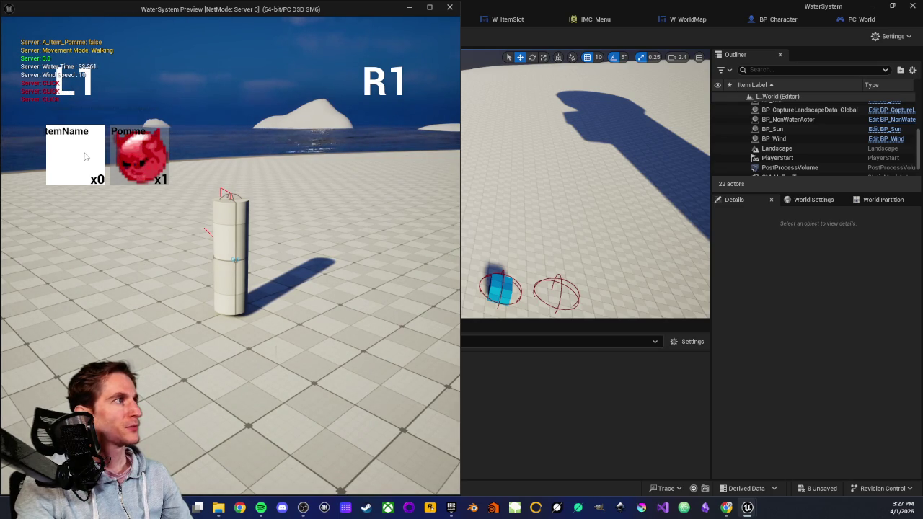
pyautogui.click(131, 156)
pyautogui.click(137, 154)
pyautogui.click(142, 154)
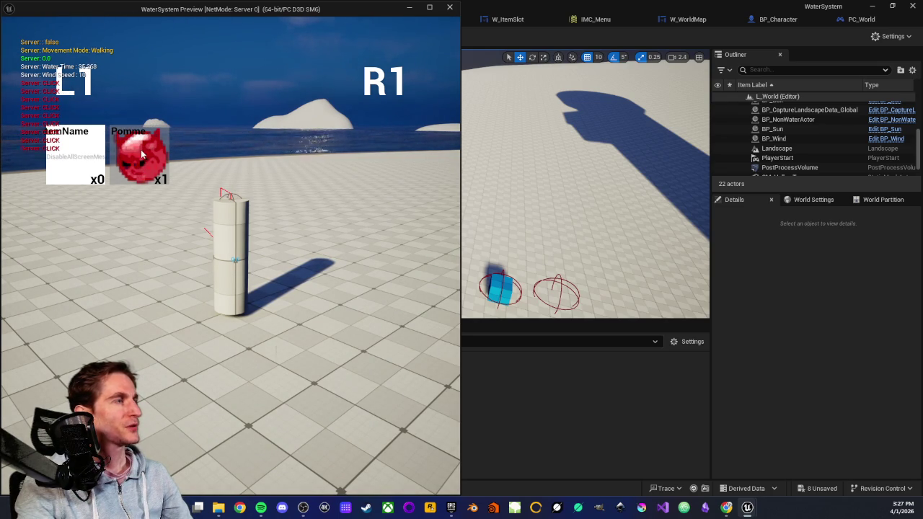
pyautogui.click(449, 7)
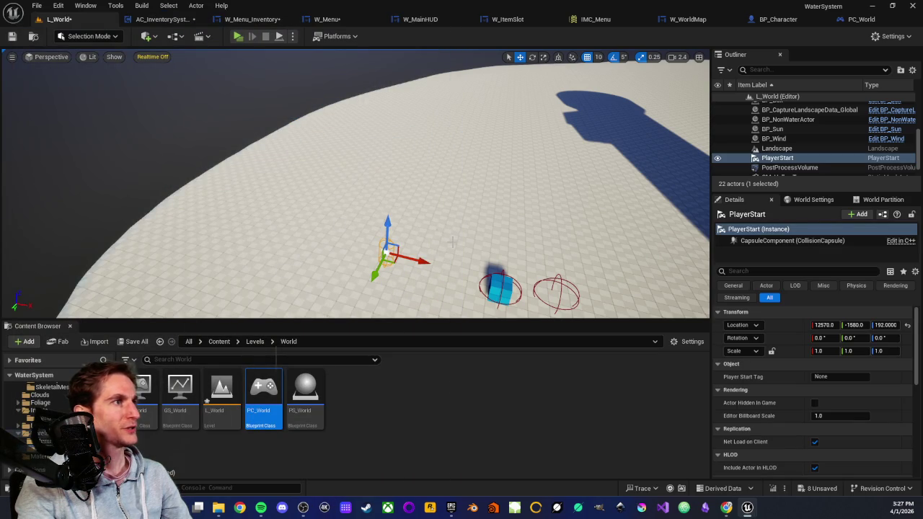
pyautogui.rightClick(401, 185)
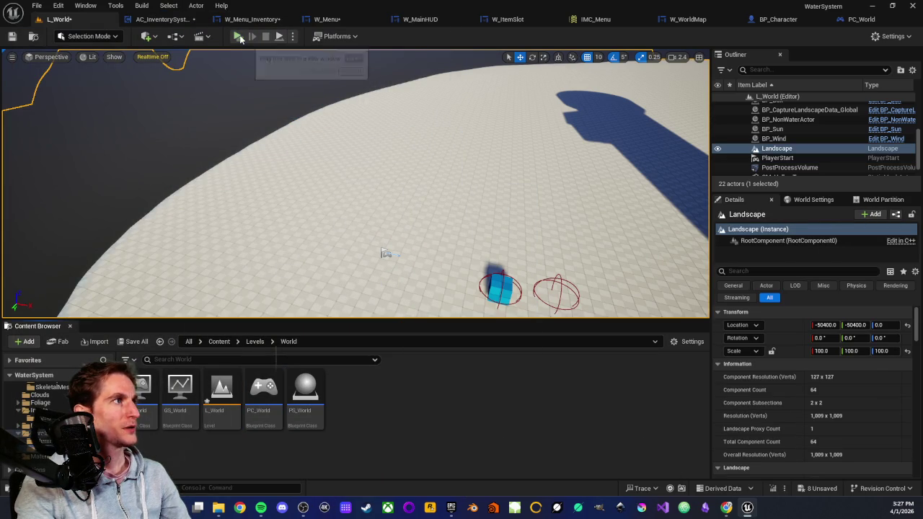
# - Start a full-screen preview, pick up the red ball, and open the inventory
pyautogui.click(238, 36)
pyautogui.click(429, 8)
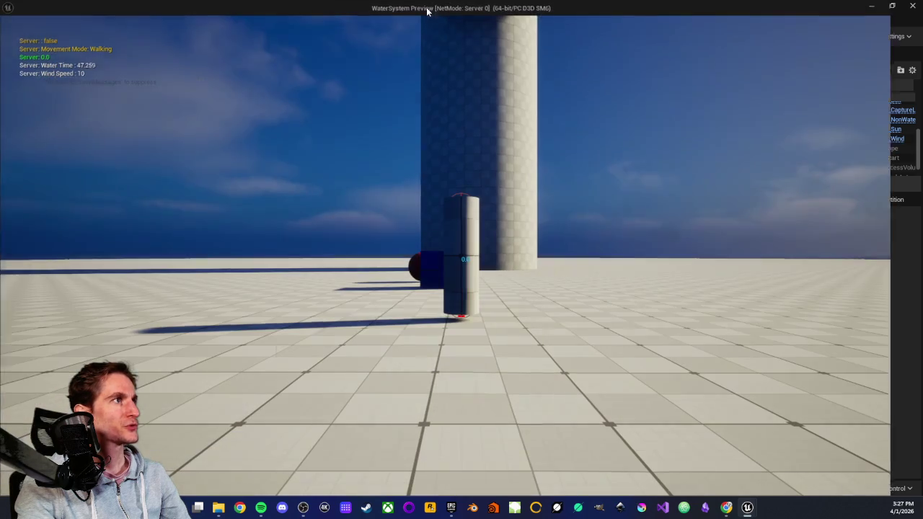
pyautogui.click(430, 168)
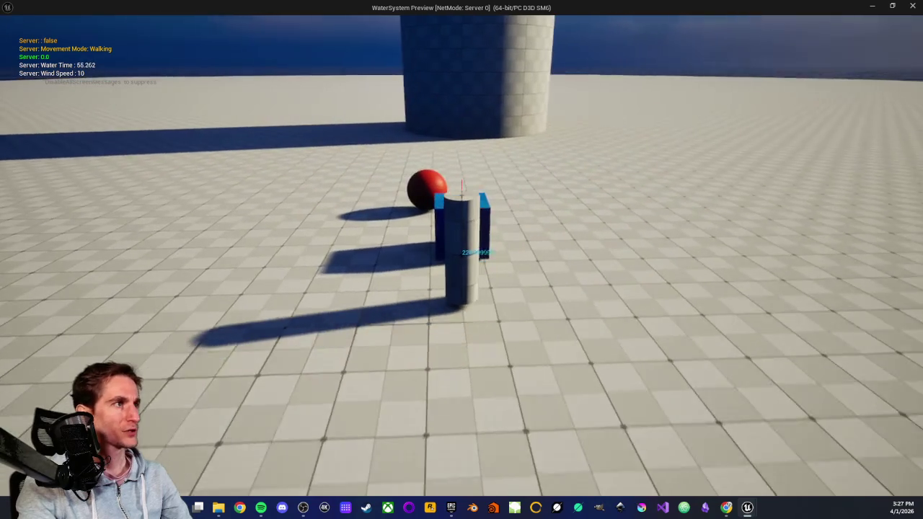
pyautogui.press('w')
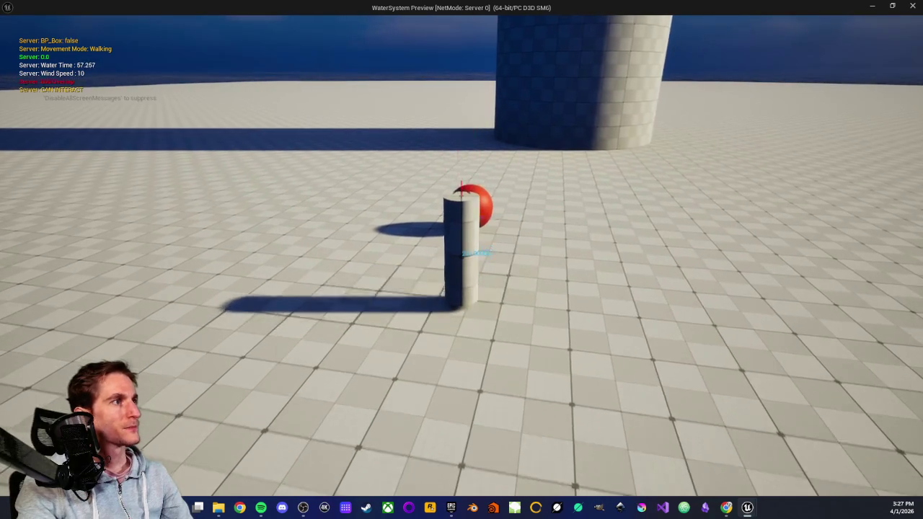
pyautogui.press('e')
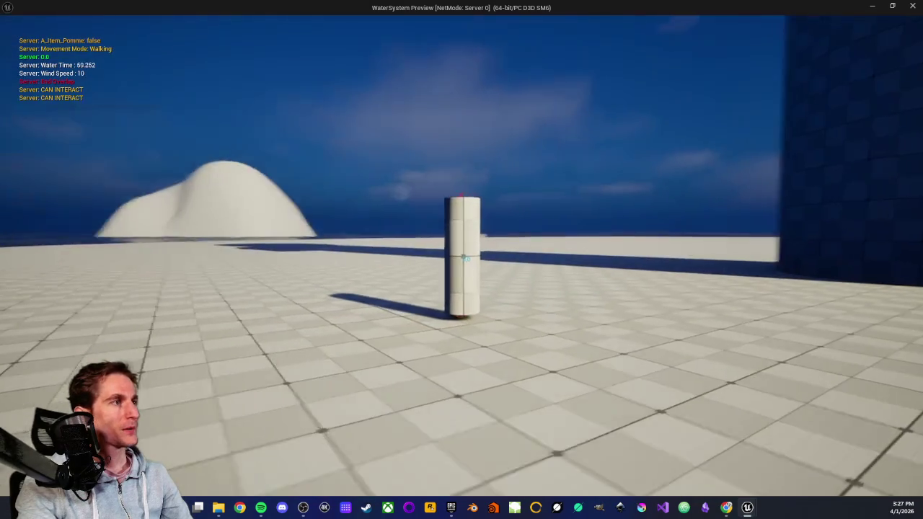
pyautogui.press('i')
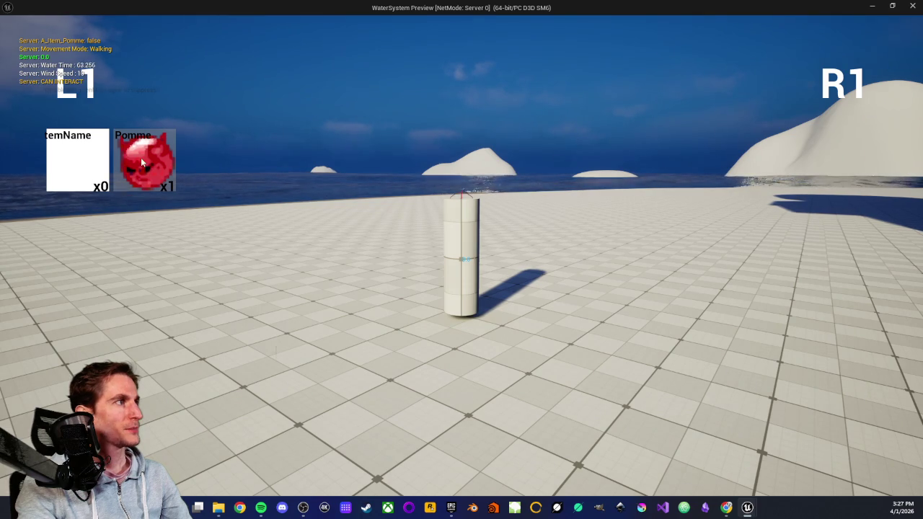
# - Click the empty slot and the Pomme slot repeatedly to print CLICK messages
pyautogui.click(80, 151)
pyautogui.click(82, 153)
pyautogui.click(82, 153)
pyautogui.click(85, 155)
pyautogui.click(88, 156)
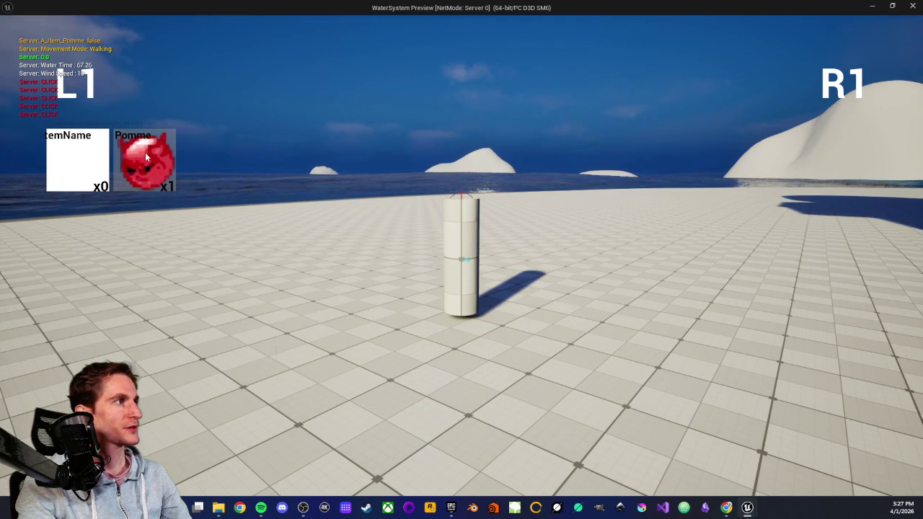
pyautogui.click(92, 159)
pyautogui.click(94, 160)
pyautogui.click(99, 164)
pyautogui.click(104, 163)
pyautogui.click(134, 167)
pyautogui.click(131, 178)
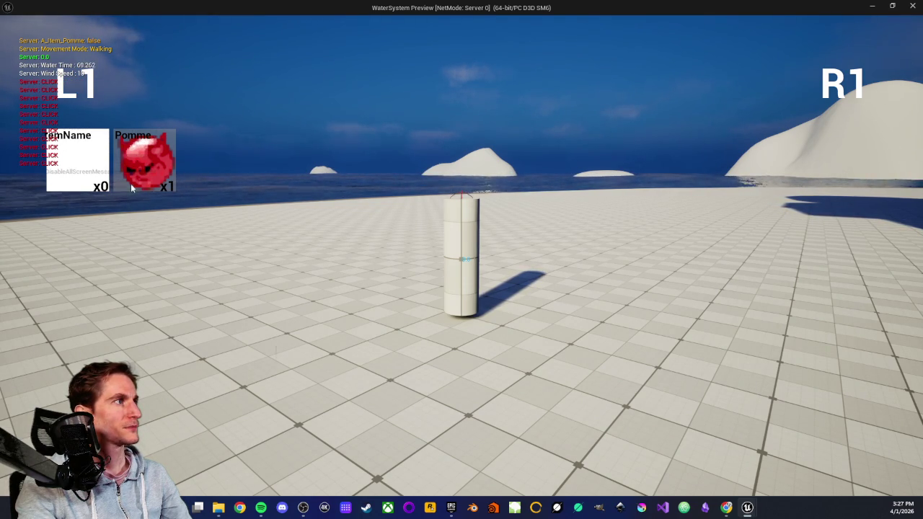
pyautogui.click(144, 175)
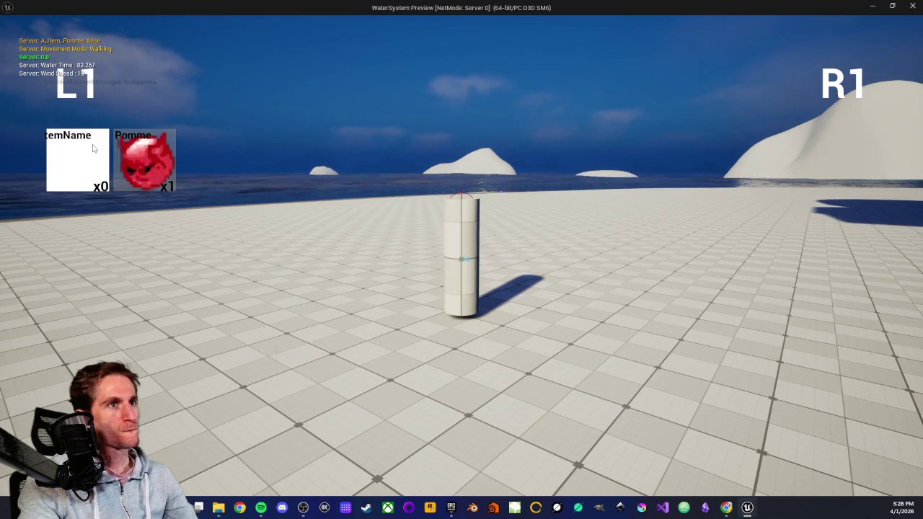
# - Stop the game preview and fly the L_World level camera toward the cube
pyautogui.press('Escape')
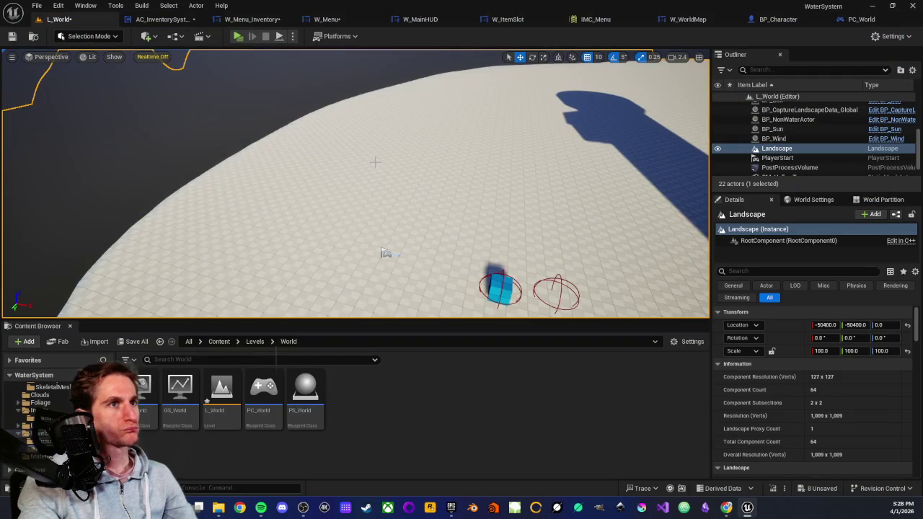
pyautogui.moveTo(385, 253)
pyautogui.mouseDown()
pyautogui.moveTo(249, 233)
pyautogui.moveTo(240, 243)
pyautogui.moveTo(108, 185)
pyautogui.moveTo(10, 188)
pyautogui.moveTo(18, 170)
pyautogui.mouseUp()
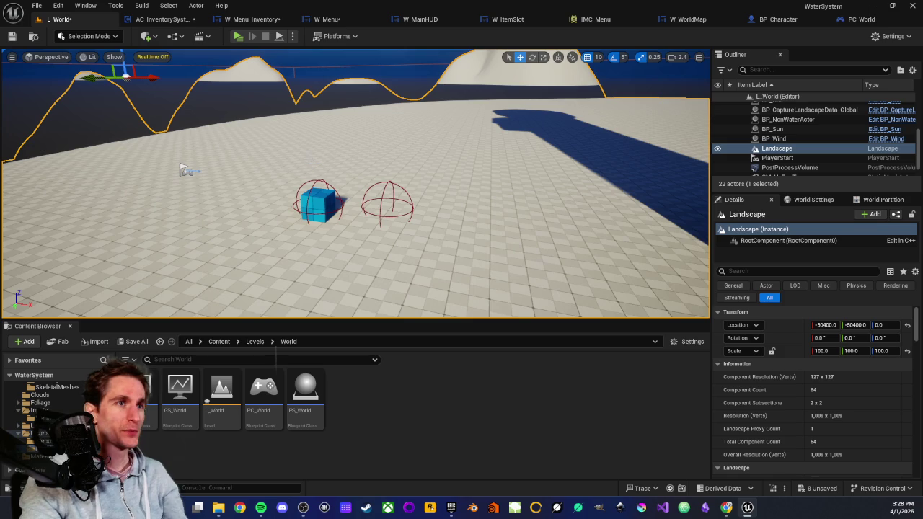
pyautogui.scroll(3, 307, 197)
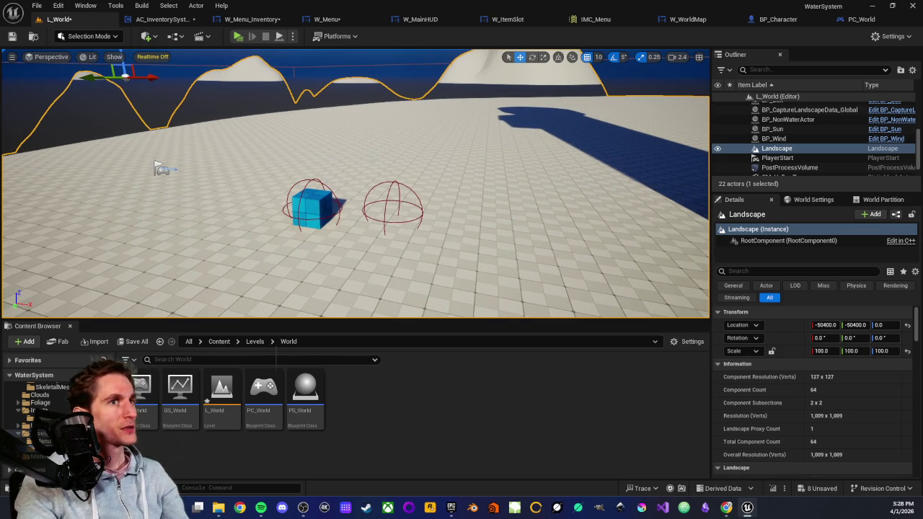
pyautogui.moveTo(306, 196); pyautogui.dragTo(263, 175)
pyautogui.scroll(-2, 353, 184)
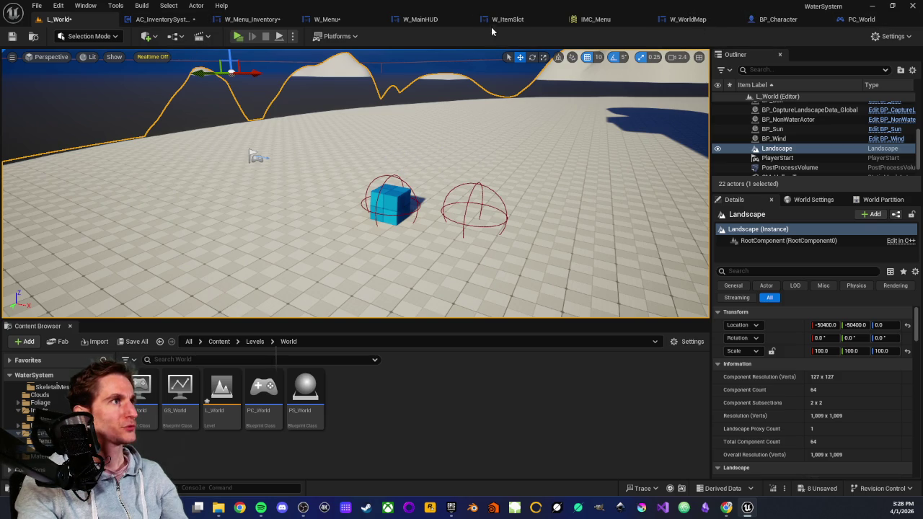
# - In W_ItemSlot's graph, move Print String beside On Clicked (Button_147) and hide its advanced pins
pyautogui.click(509, 19)
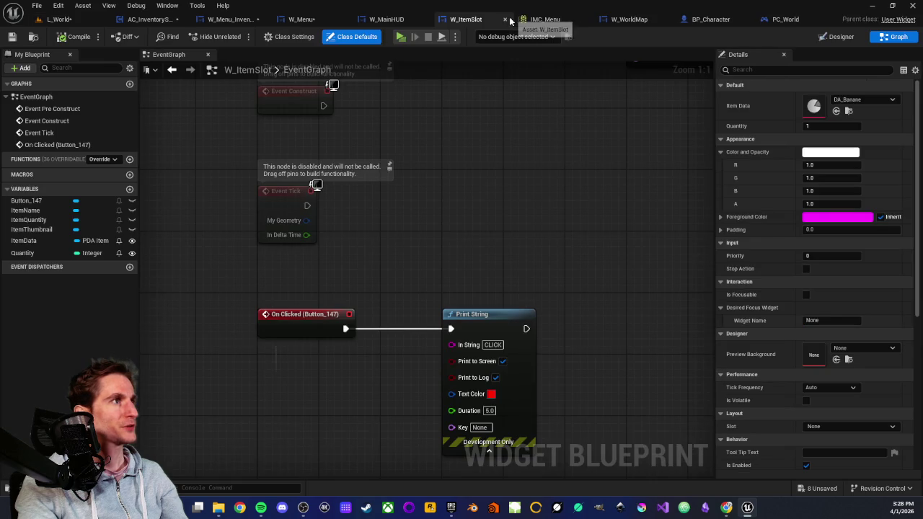
pyautogui.moveTo(454, 216); pyautogui.dragTo(497, 94)
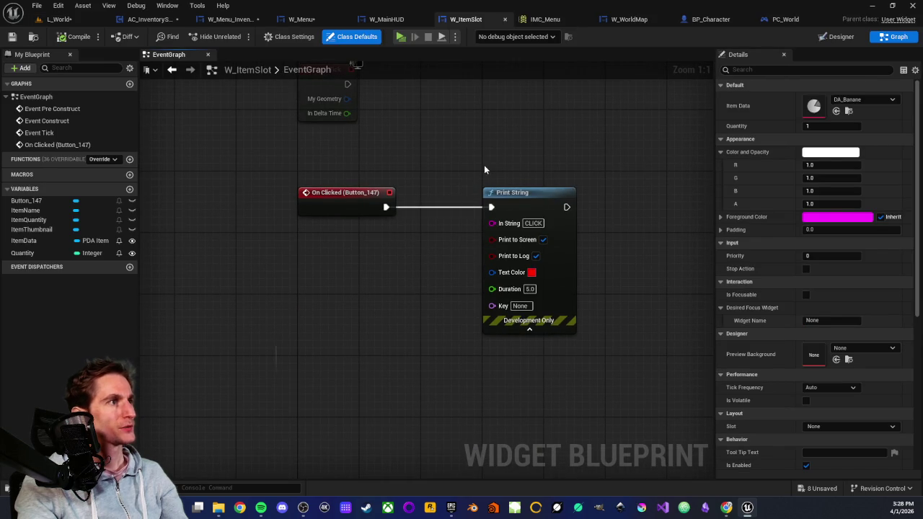
pyautogui.moveTo(468, 159); pyautogui.dragTo(586, 333)
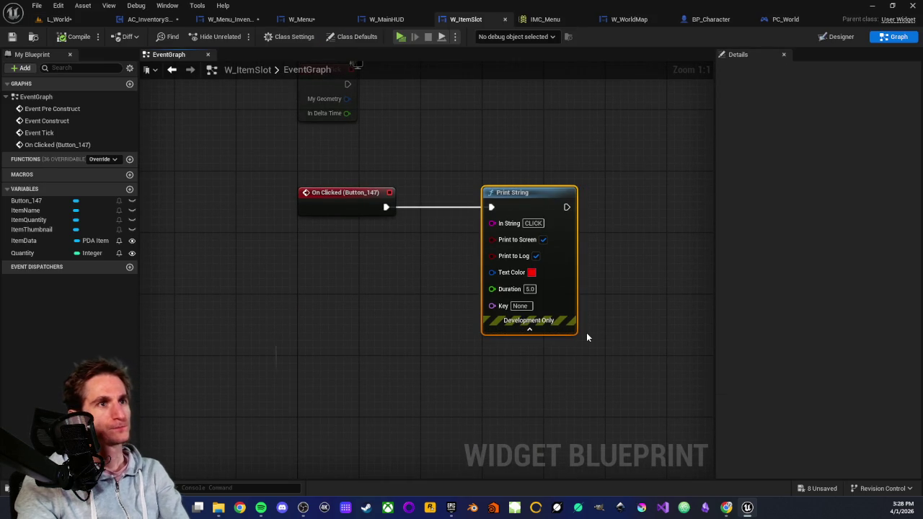
pyautogui.click(468, 234)
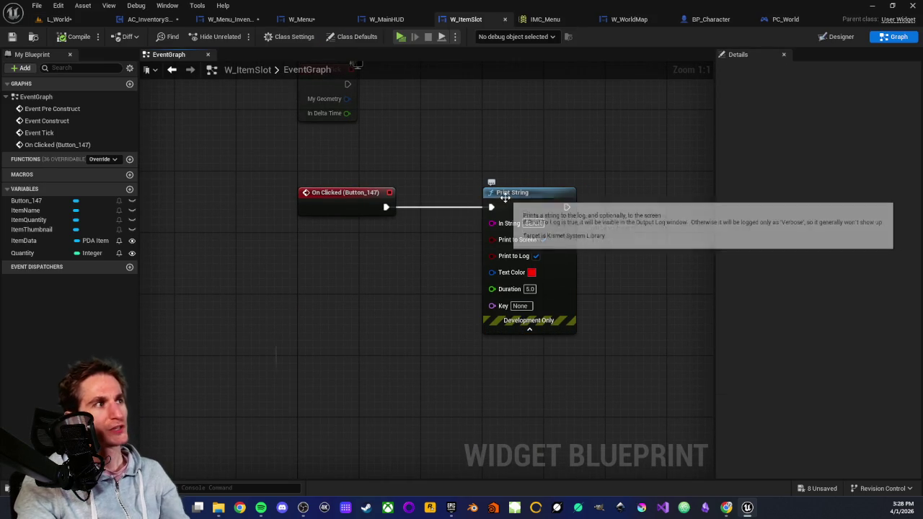
pyautogui.moveTo(505, 198); pyautogui.dragTo(449, 194)
pyautogui.click(471, 163)
pyautogui.moveTo(471, 163); pyautogui.dragTo(424, 175)
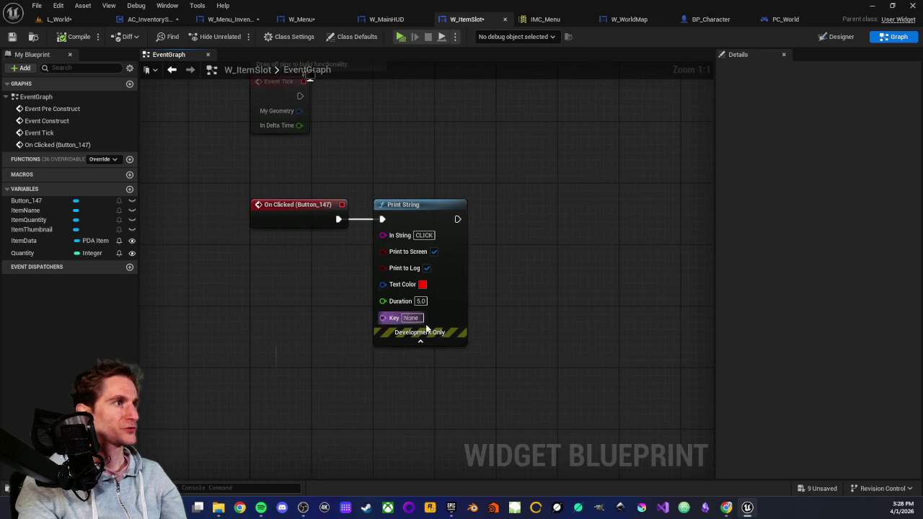
pyautogui.click(421, 341)
# - Pan and zoom the graph to review the Event Pre Construct SetText chain
pyautogui.scroll(-2, 403, 285)
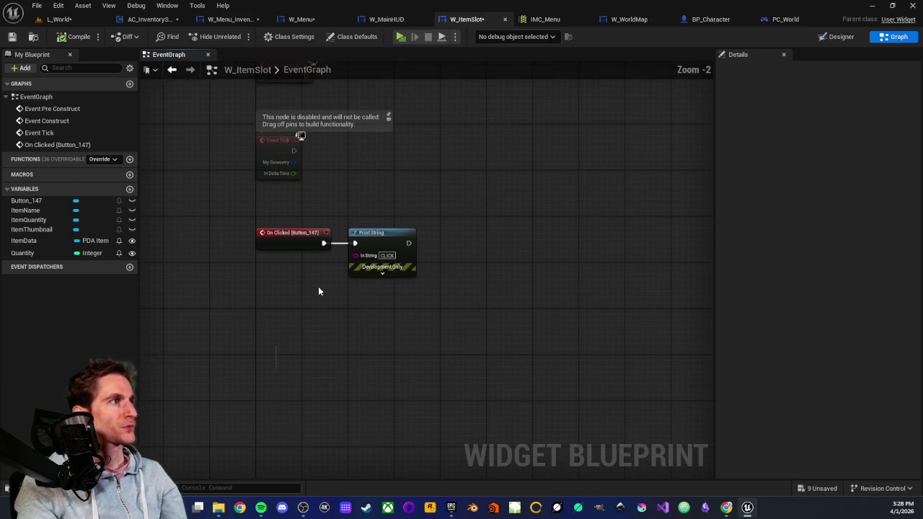
pyautogui.moveTo(256, 291)
pyautogui.mouseDown()
pyautogui.moveTo(310, 306)
pyautogui.moveTo(271, 293)
pyautogui.mouseUp()
pyautogui.scroll(1, 271, 293)
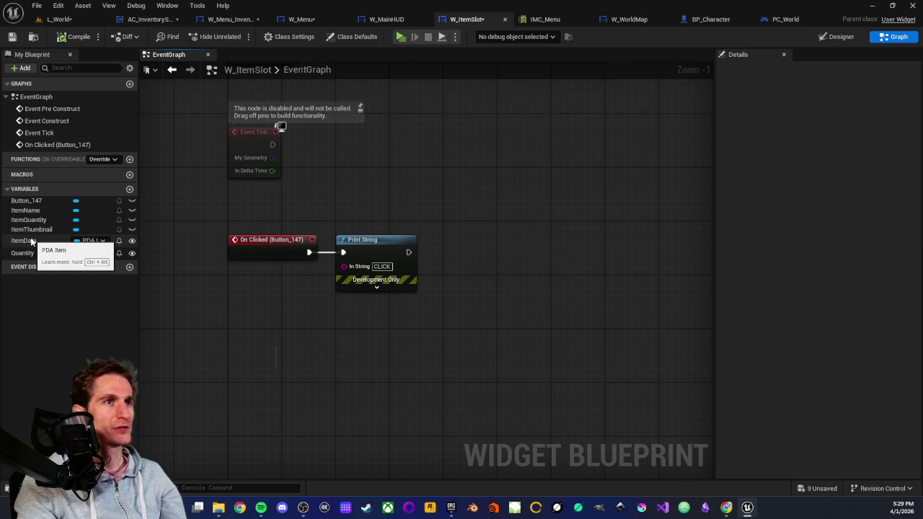
pyautogui.scroll(-2, 342, 179)
pyautogui.moveTo(342, 179); pyautogui.dragTo(368, 327)
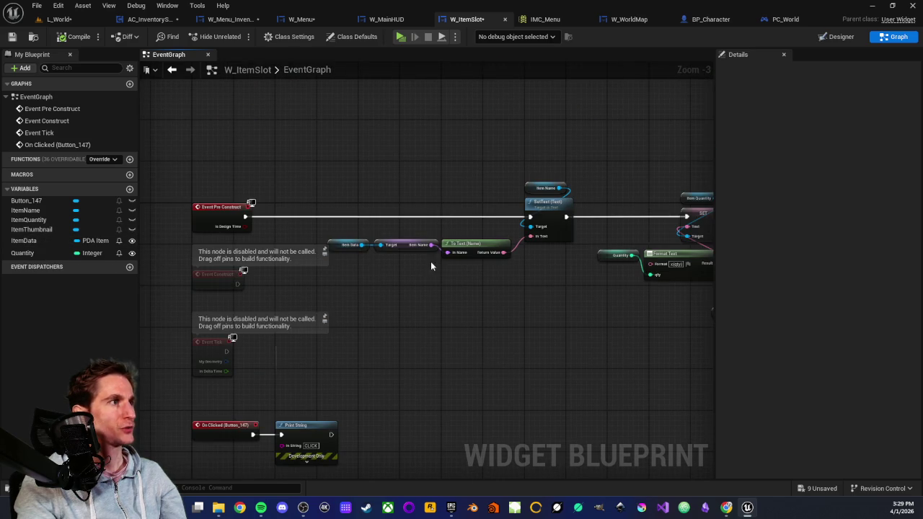
pyautogui.scroll(2, 393, 333)
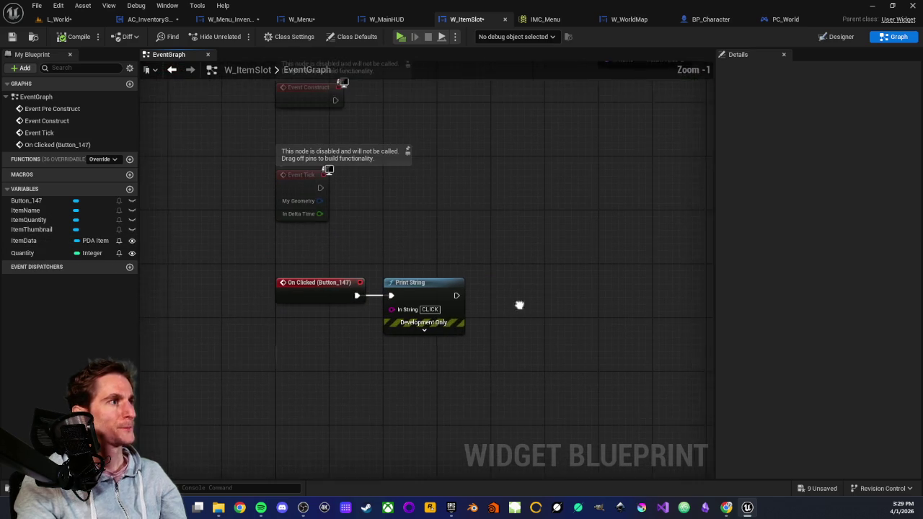
pyautogui.moveTo(519, 305); pyautogui.dragTo(495, 308)
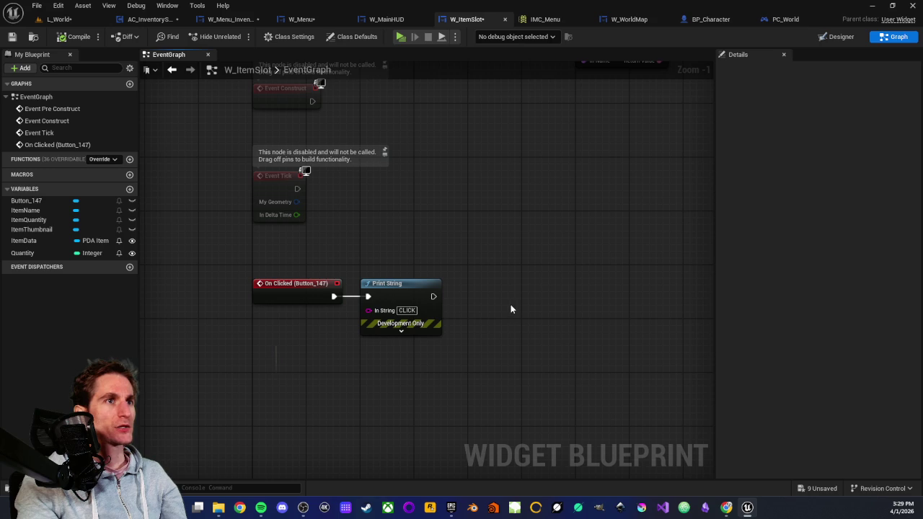
# - Box-select the On Clicked and Print String nodes, then pan between them and Event Pre Construct
pyautogui.moveTo(220, 261); pyautogui.dragTo(475, 357)
pyautogui.click(476, 358)
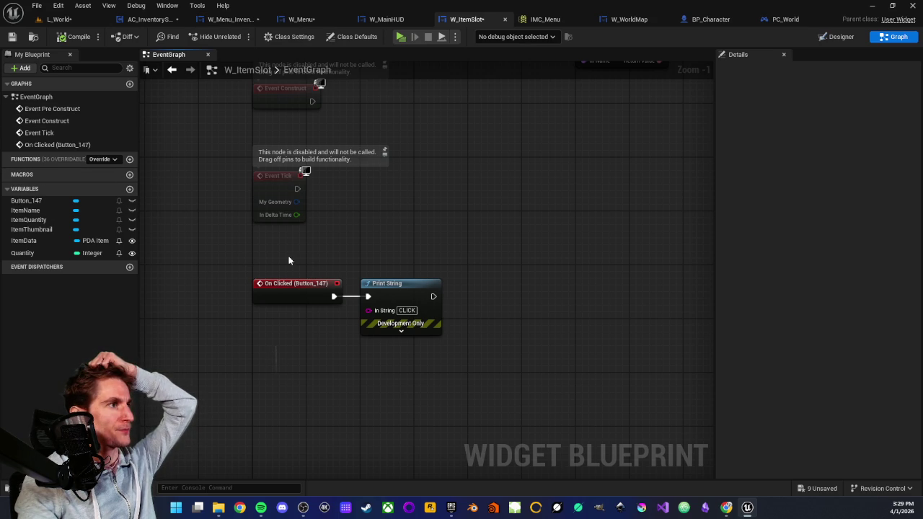
pyautogui.moveTo(272, 266); pyautogui.dragTo(403, 385)
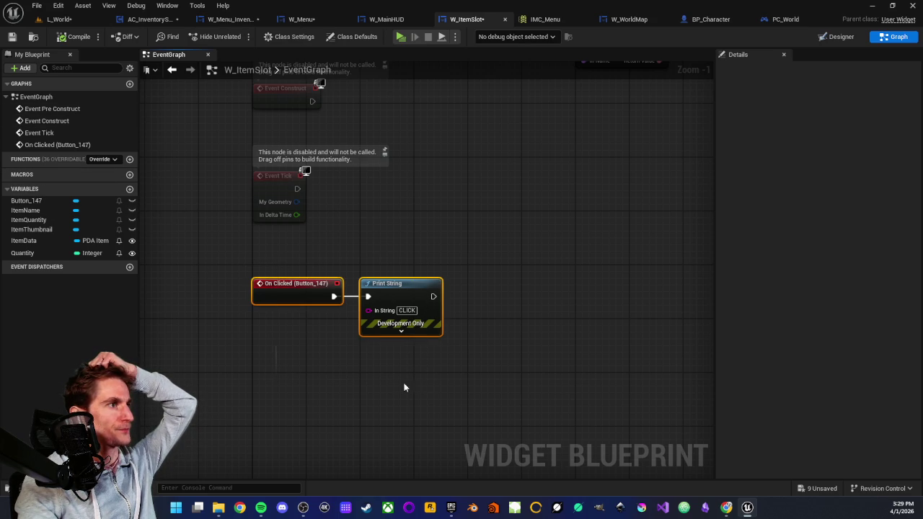
pyautogui.click(277, 283)
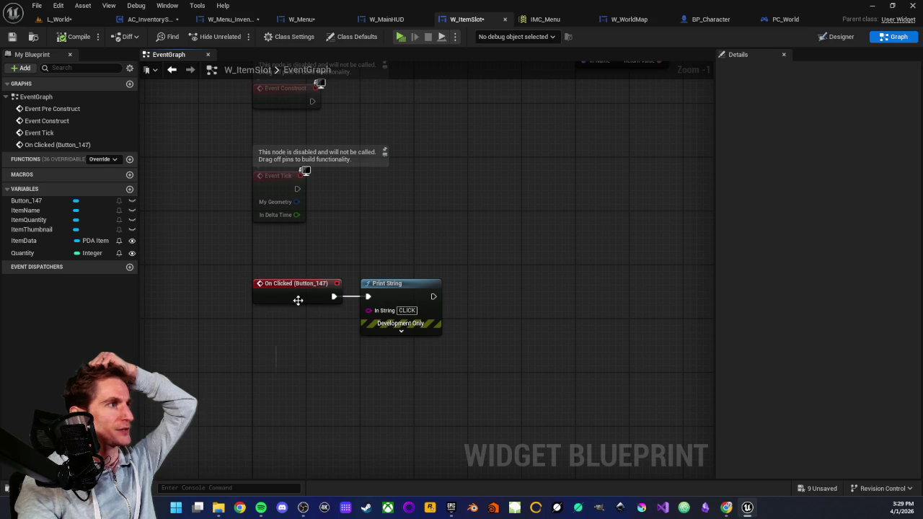
pyautogui.moveTo(304, 341); pyautogui.dragTo(262, 340)
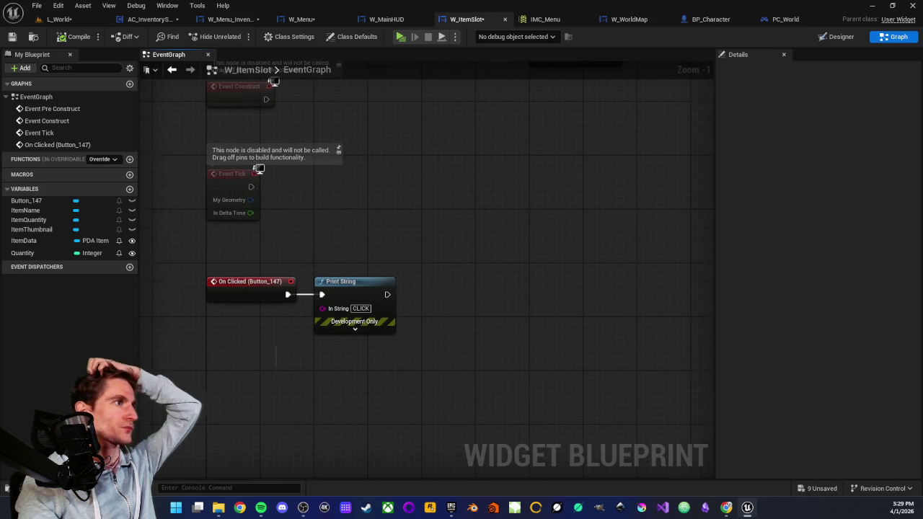
pyautogui.moveTo(305, 219)
pyautogui.mouseDown()
pyautogui.moveTo(345, 340)
pyautogui.moveTo(326, 378)
pyautogui.mouseUp()
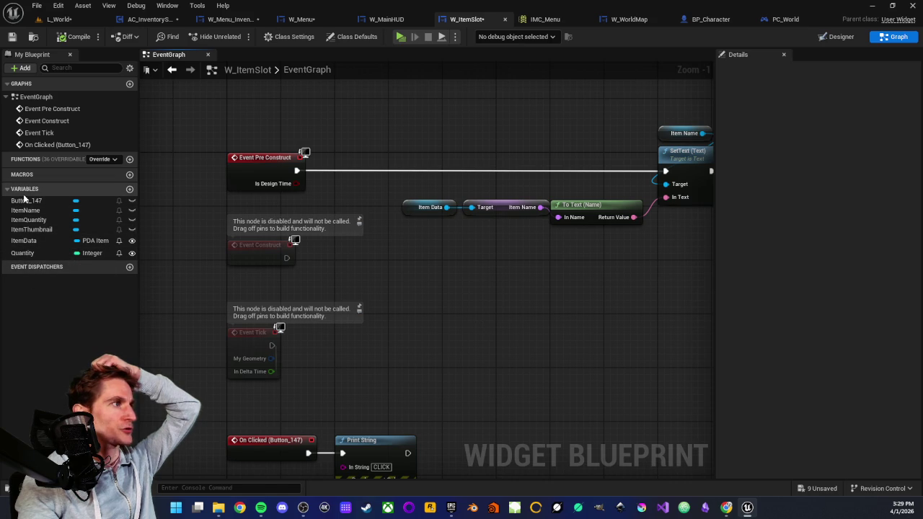
pyautogui.moveTo(425, 385); pyautogui.dragTo(406, 247)
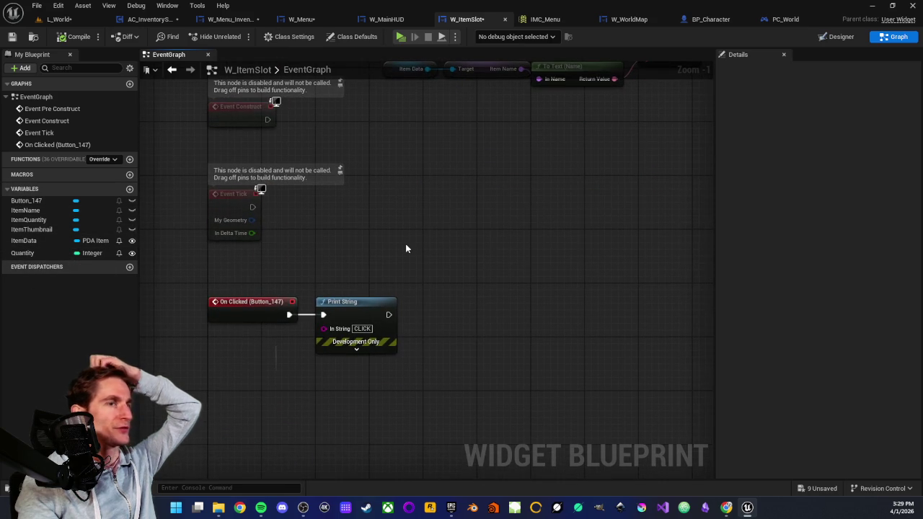
# - Add a Get Player Character node, search its actions for 'inventory', then delete it
pyautogui.rightClick(444, 288)
pyautogui.write('get')
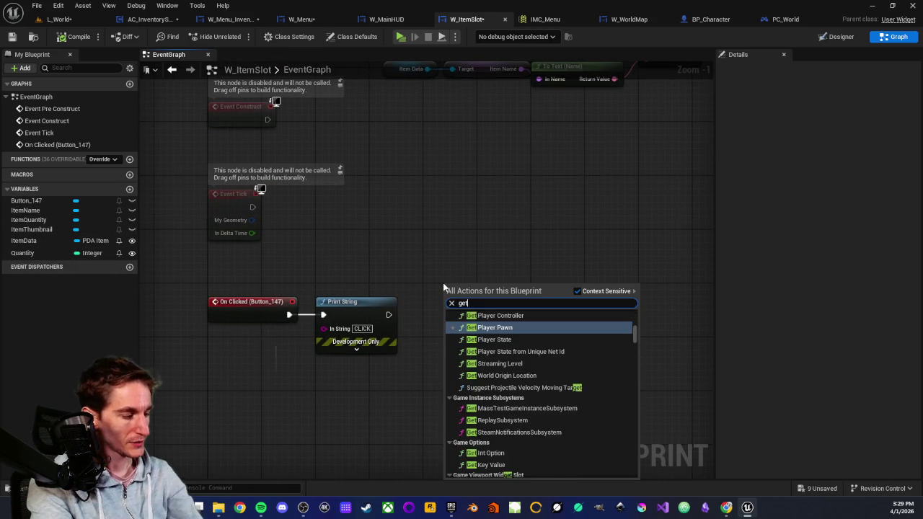
pyautogui.write(' character')
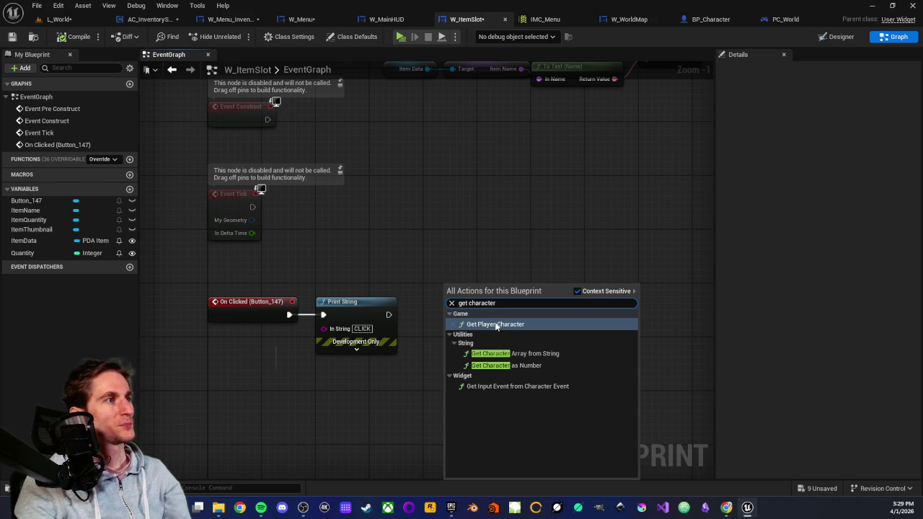
pyautogui.click(497, 327)
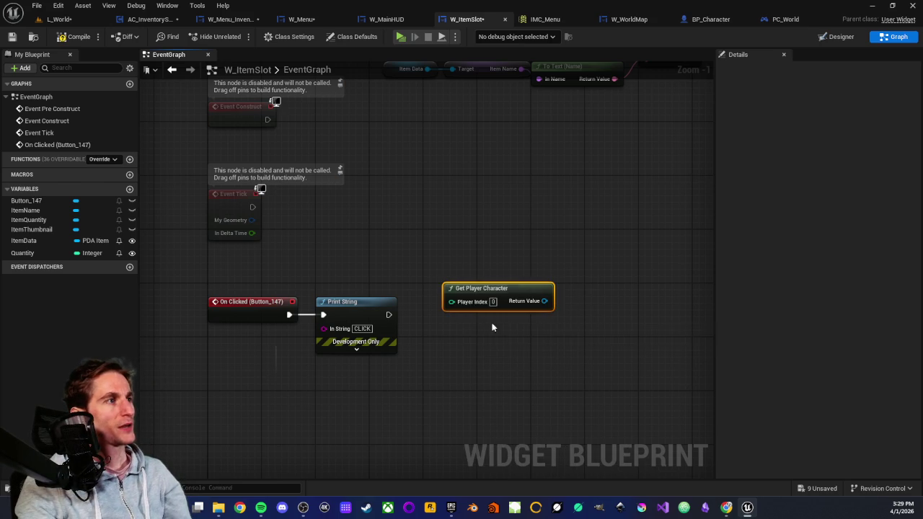
pyautogui.moveTo(488, 289)
pyautogui.mouseDown()
pyautogui.moveTo(468, 257)
pyautogui.moveTo(455, 261)
pyautogui.mouseUp()
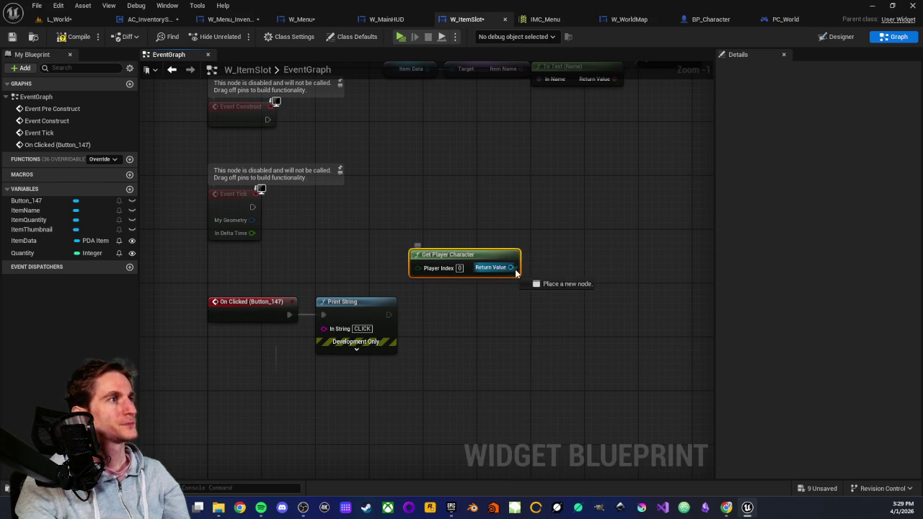
pyautogui.moveTo(510, 268); pyautogui.dragTo(537, 270)
pyautogui.write('inventory')
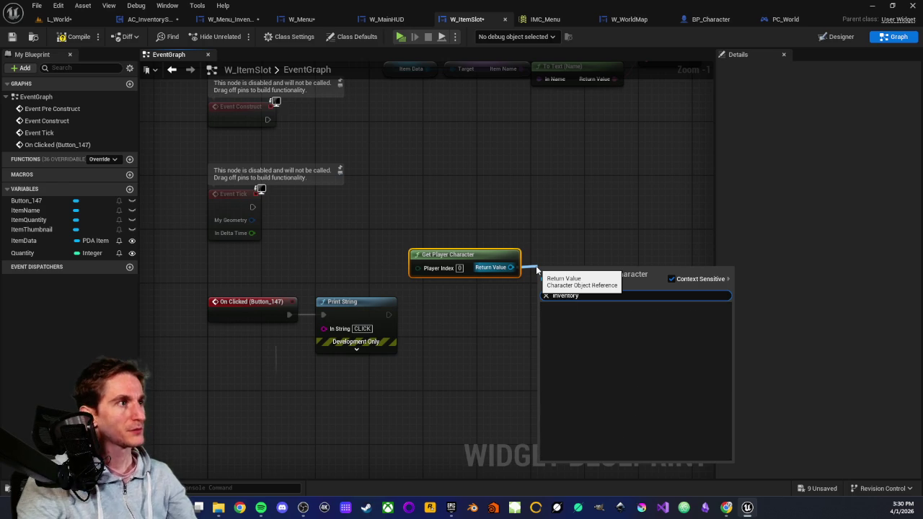
pyautogui.click(514, 302)
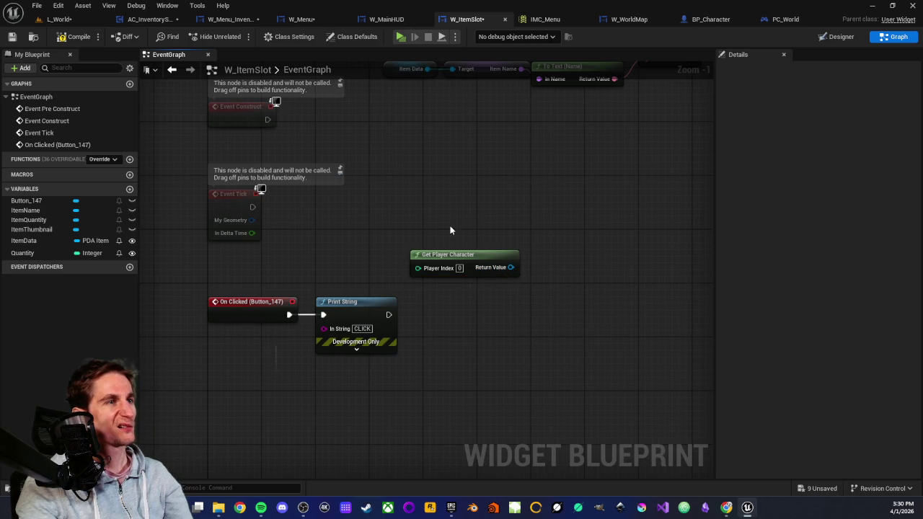
pyautogui.moveTo(450, 228); pyautogui.dragTo(488, 297)
pyautogui.press('Delete')
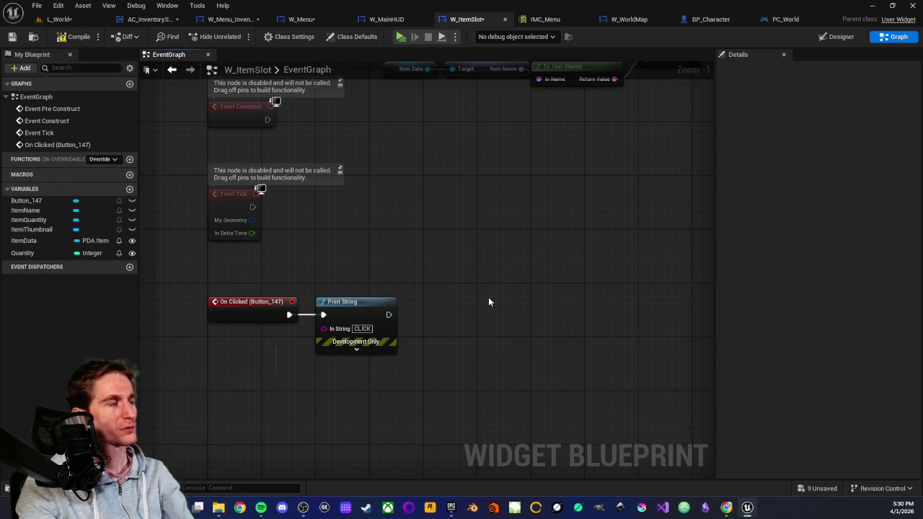
# - Search the action list for 'get owner', then close it without adding a node
pyautogui.scroll(-1, 493, 300)
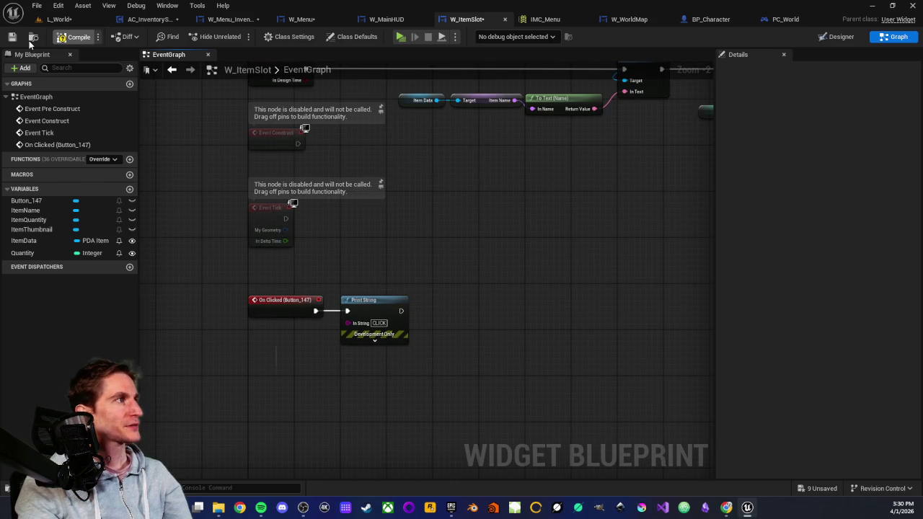
pyautogui.scroll(1, 457, 298)
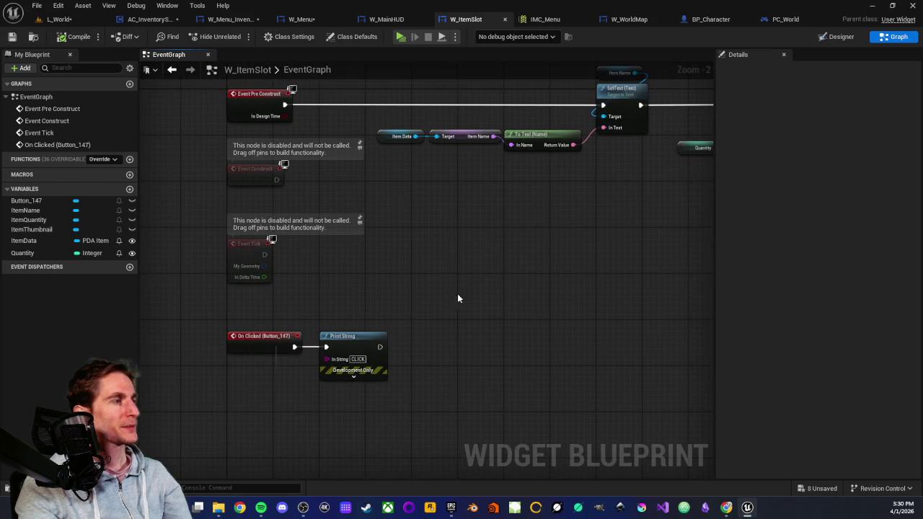
pyautogui.scroll(-1, 475, 279)
pyautogui.moveTo(477, 271)
pyautogui.mouseDown()
pyautogui.moveTo(454, 287)
pyautogui.moveTo(467, 315)
pyautogui.mouseUp()
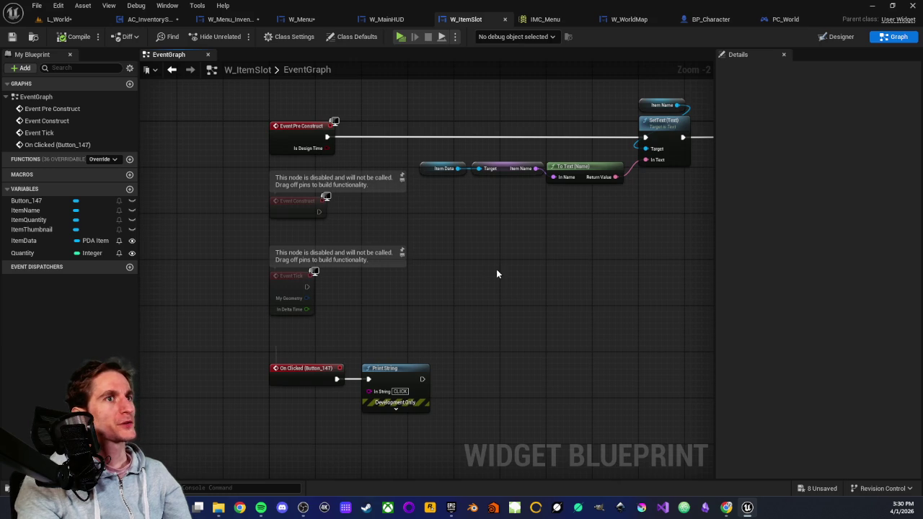
pyautogui.rightClick(475, 345)
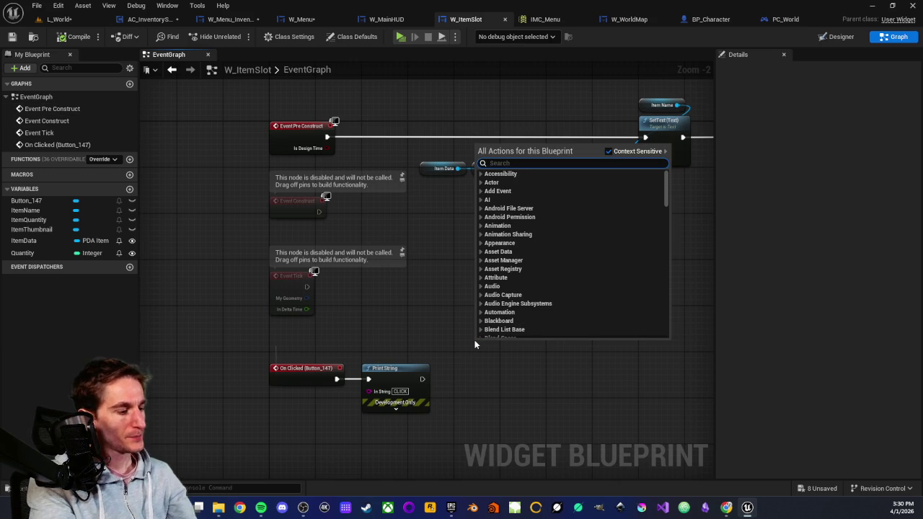
pyautogui.write('get')
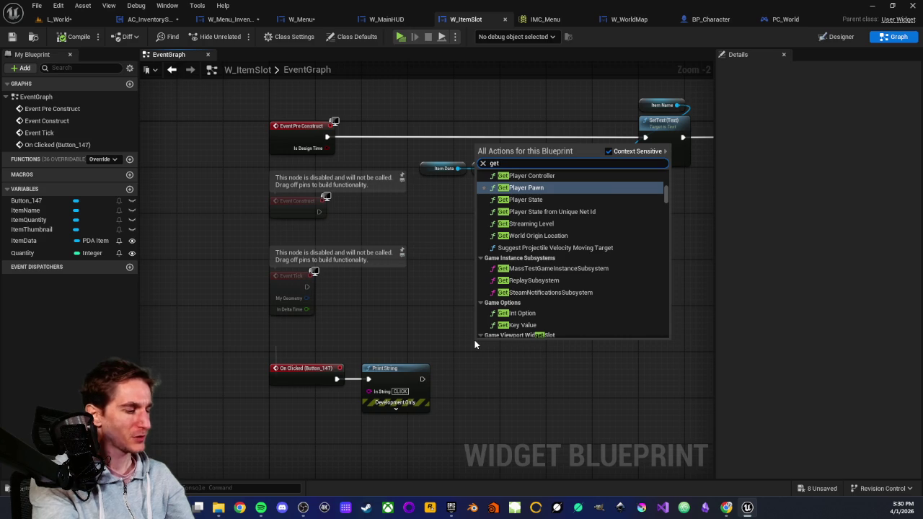
pyautogui.write(' owner')
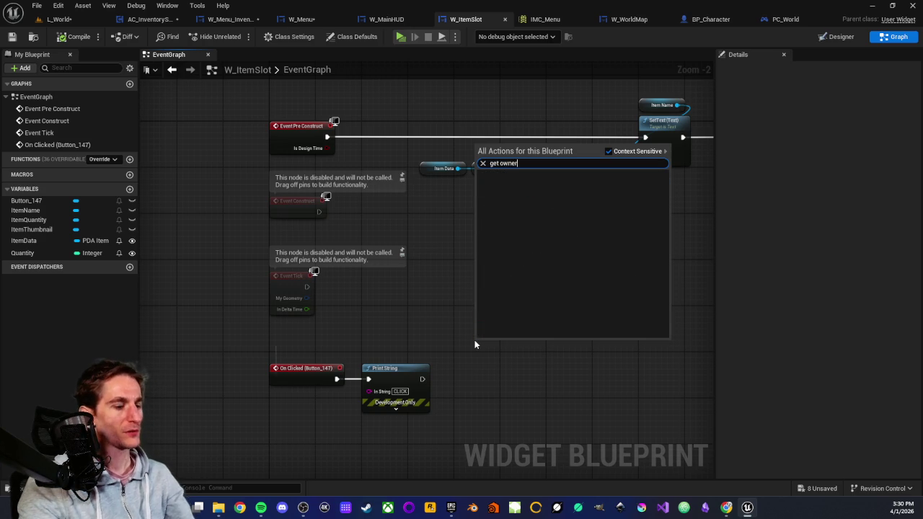
pyautogui.press('BackSpace')
pyautogui.press('BackSpace')
pyautogui.press('BackSpace')
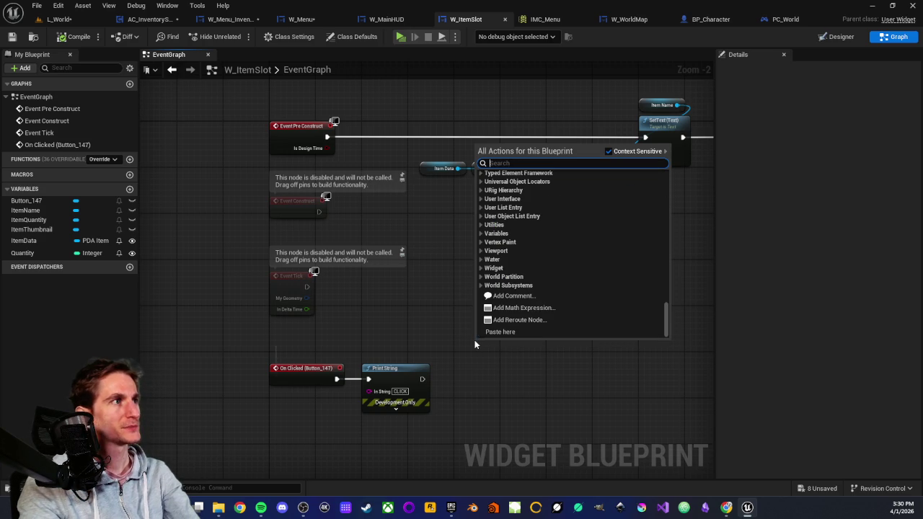
pyautogui.click(446, 276)
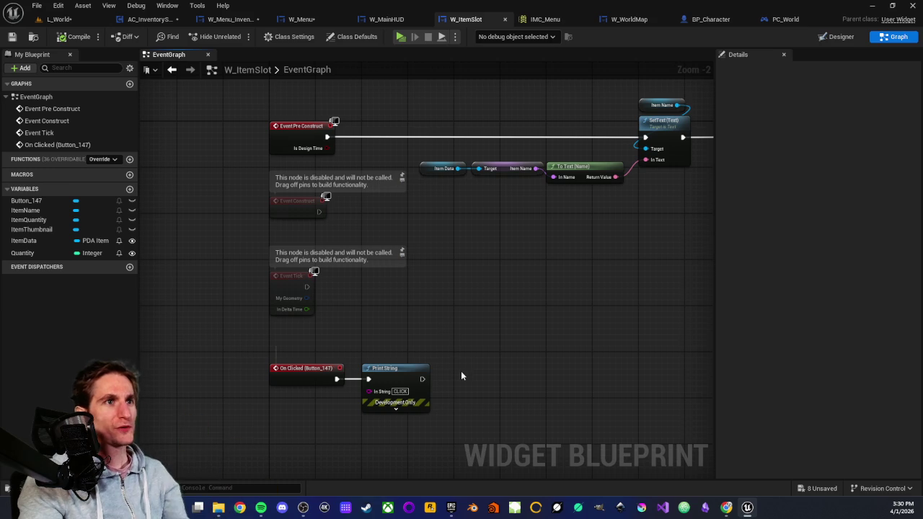
pyautogui.moveTo(461, 371); pyautogui.dragTo(401, 315)
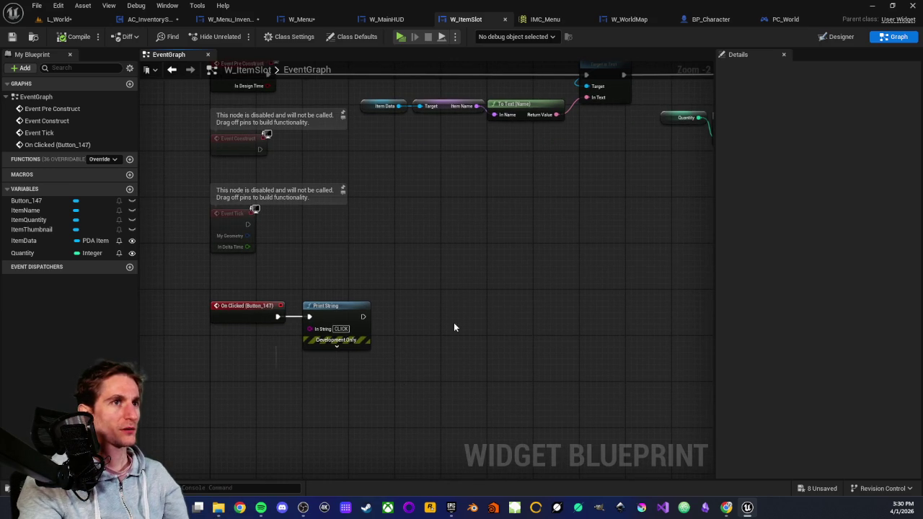
# - Add a Get Player Character node feeding a new Get Actor Location node
pyautogui.rightClick(441, 287)
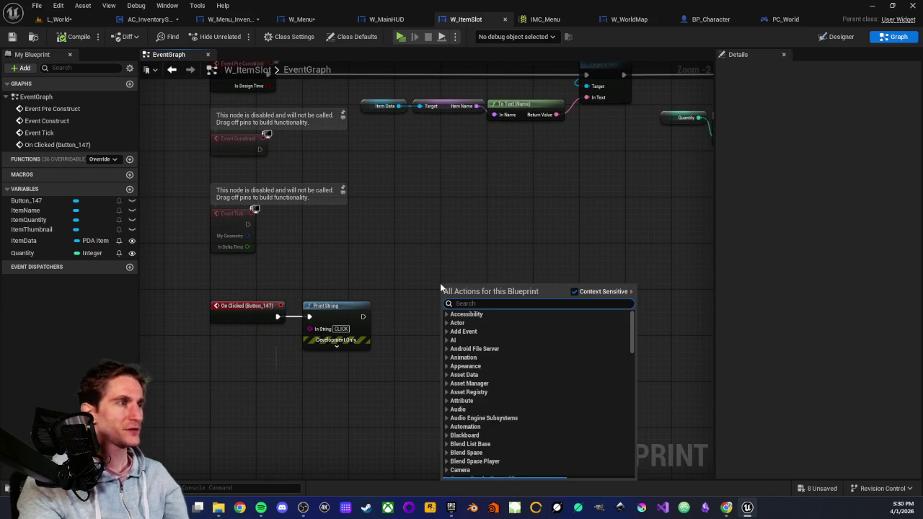
pyautogui.write('get ')
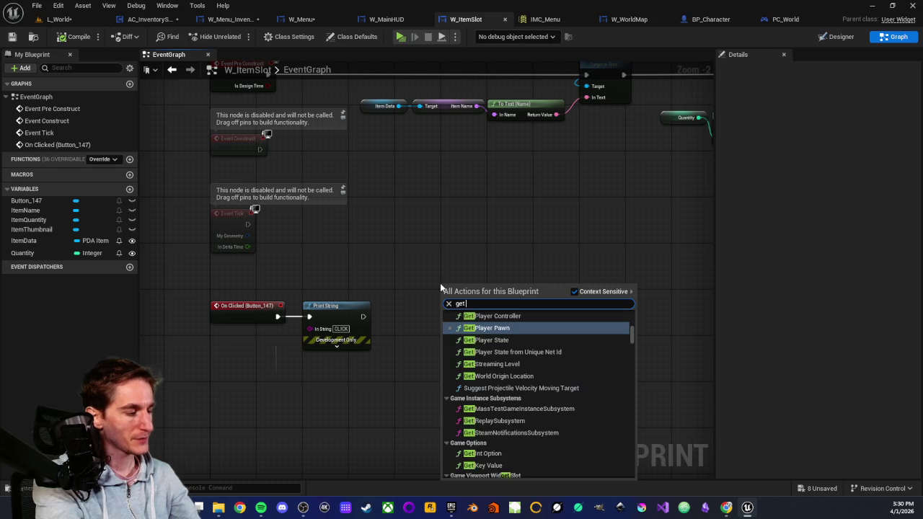
pyautogui.write('character')
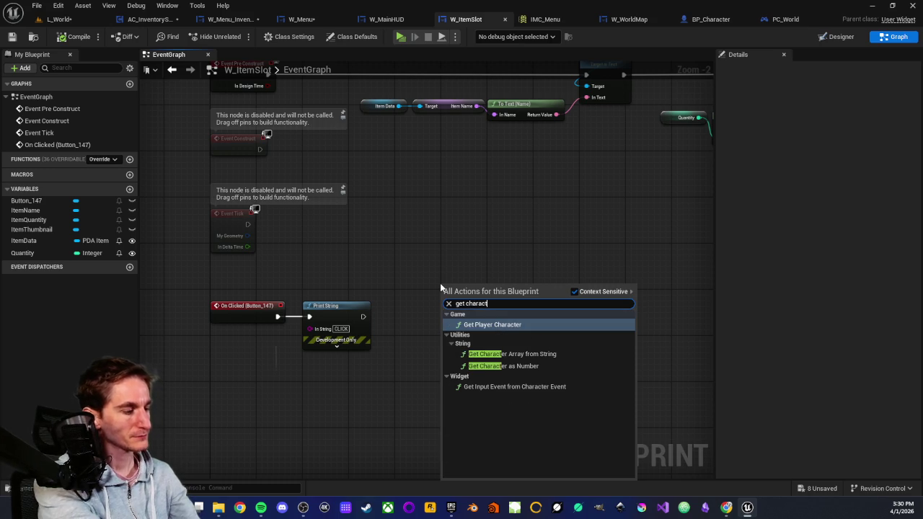
pyautogui.click(468, 323)
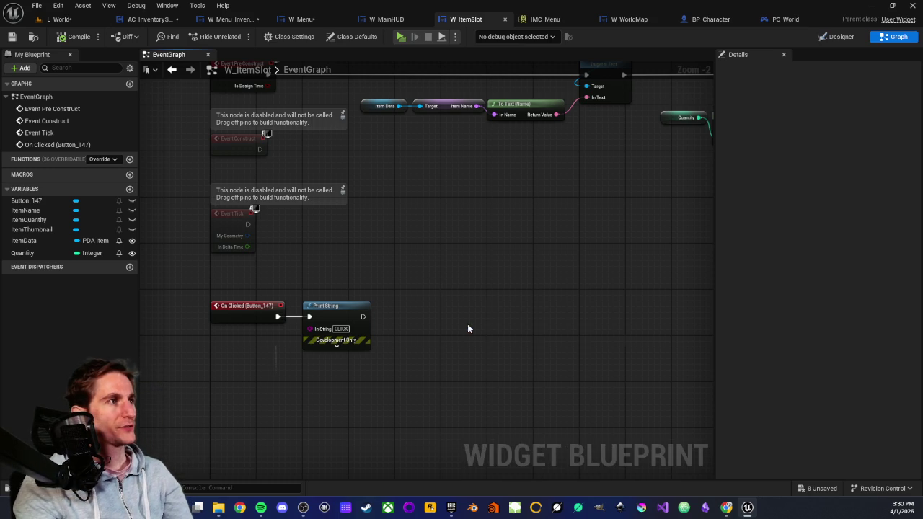
pyautogui.moveTo(488, 248); pyautogui.dragTo(442, 217)
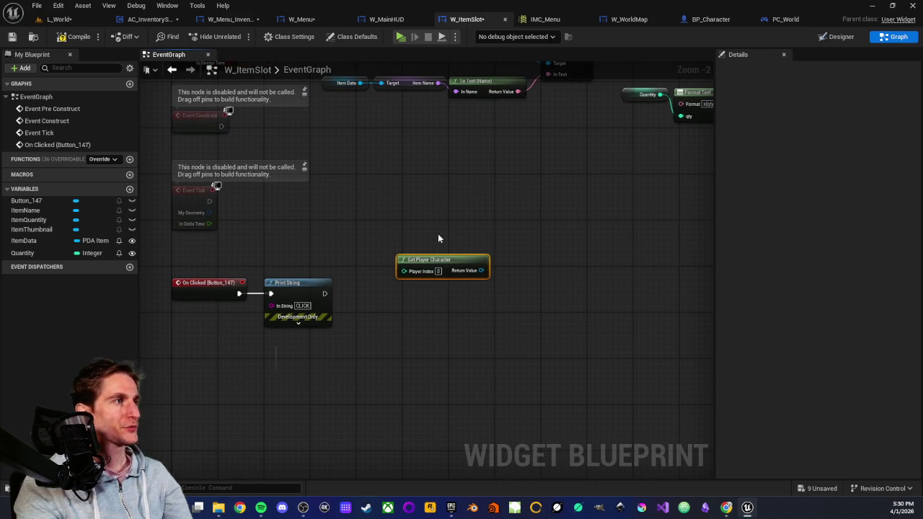
pyautogui.moveTo(439, 259)
pyautogui.mouseDown()
pyautogui.moveTo(428, 254)
pyautogui.moveTo(494, 265)
pyautogui.mouseUp()
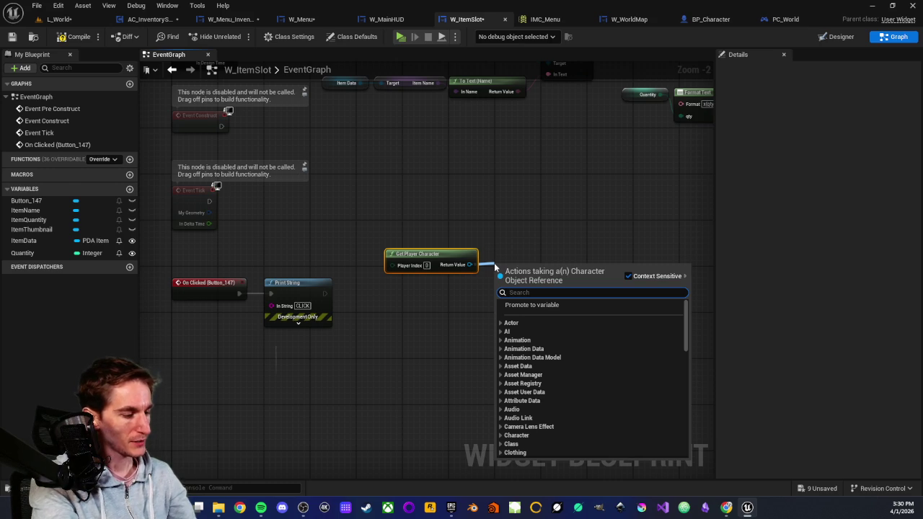
pyautogui.write('location')
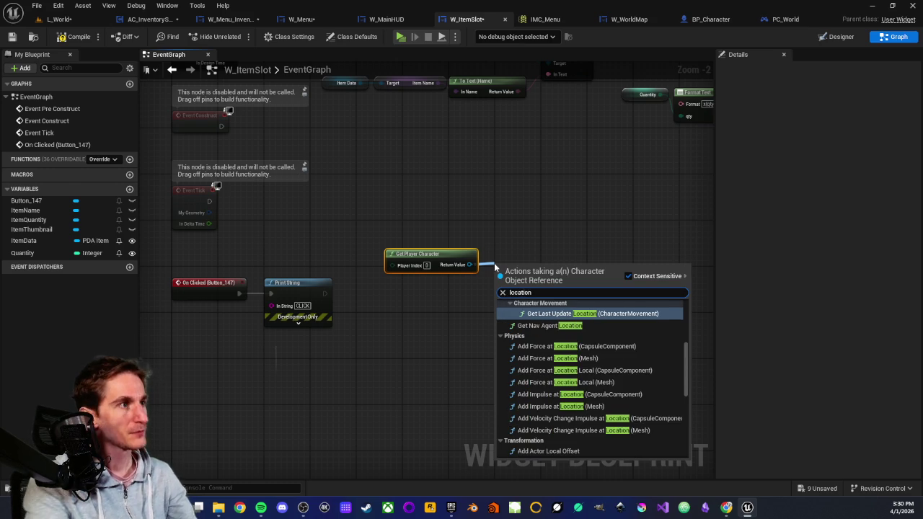
pyautogui.scroll(-5, 548, 359)
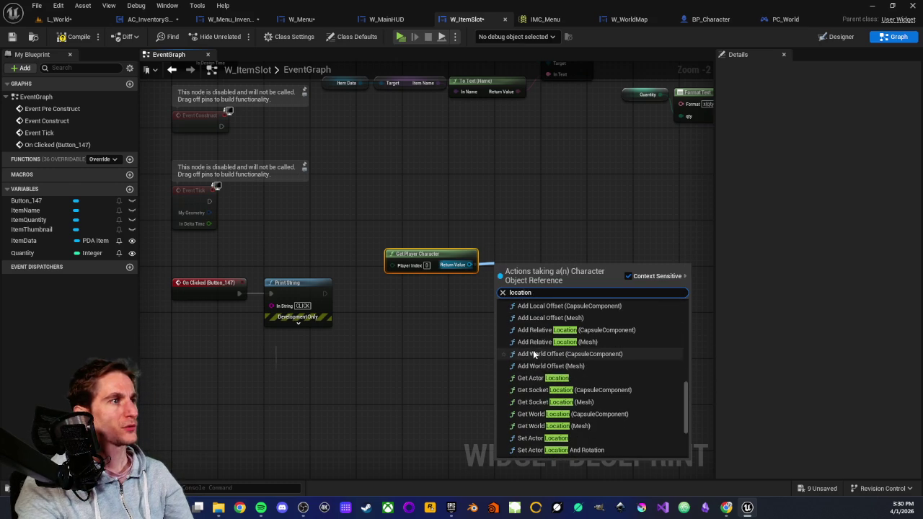
pyautogui.scroll(-2, 533, 359)
pyautogui.scroll(2, 534, 357)
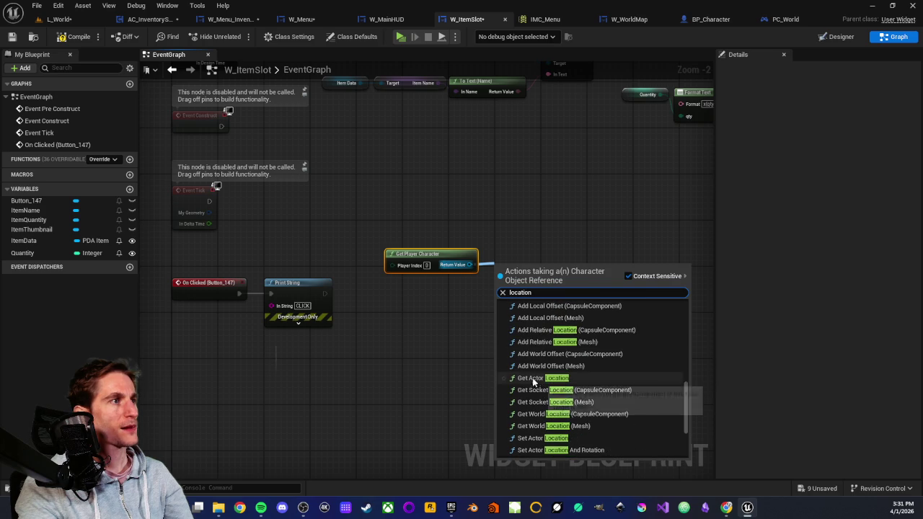
pyautogui.click(534, 378)
pyautogui.moveTo(519, 284); pyautogui.dragTo(519, 272)
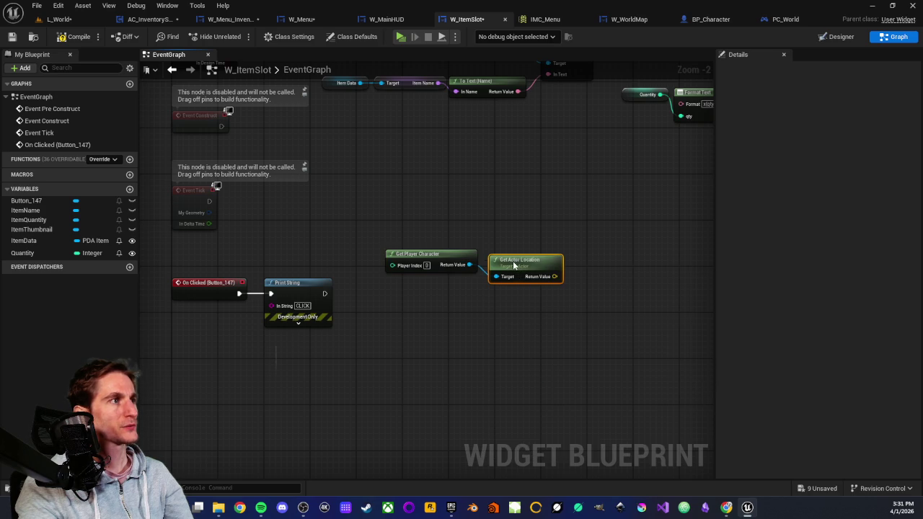
pyautogui.click(495, 232)
pyautogui.scroll(2, 495, 232)
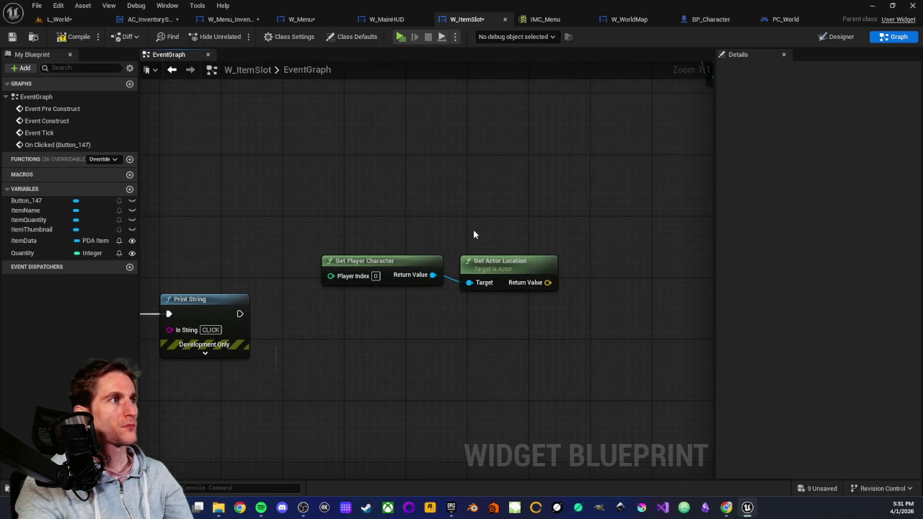
# - Add a Get Actor Forward Vector node from the player character, under Get Actor Location
pyautogui.moveTo(408, 227); pyautogui.dragTo(436, 277)
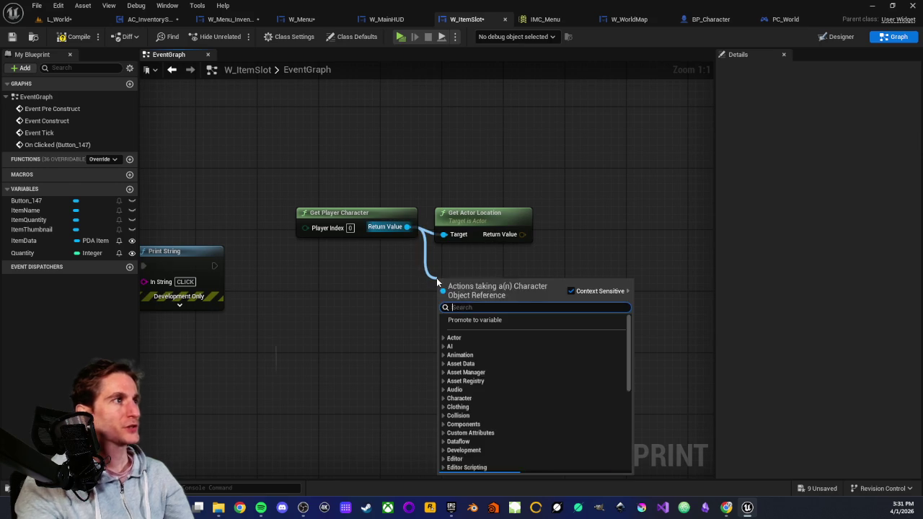
pyautogui.write('get')
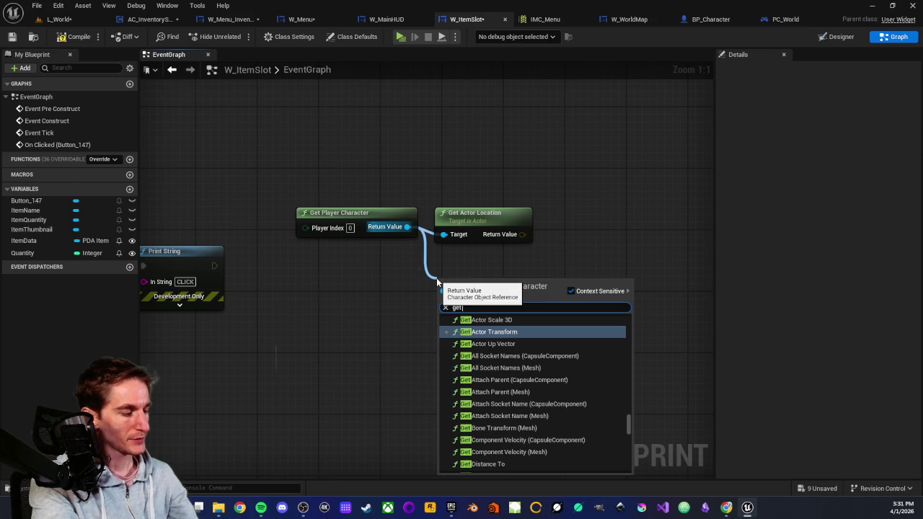
pyautogui.write(' forwa')
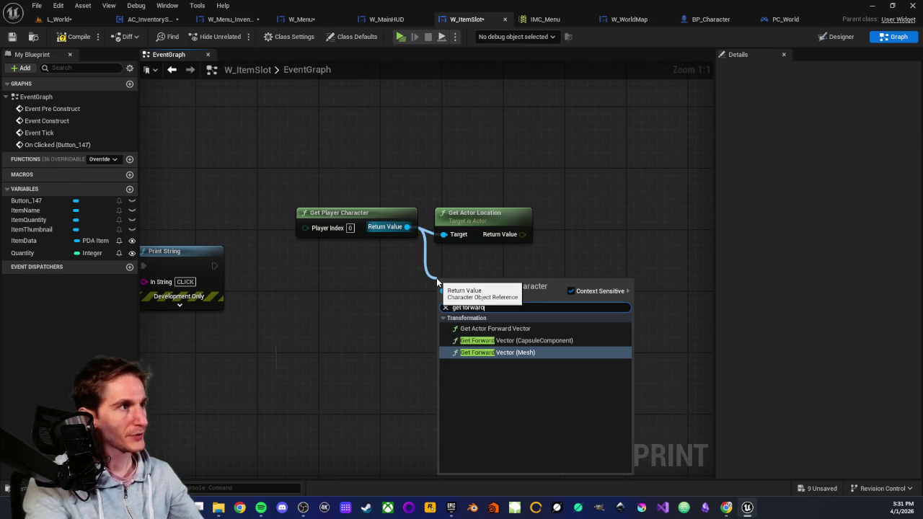
pyautogui.write('rd')
pyautogui.click(459, 328)
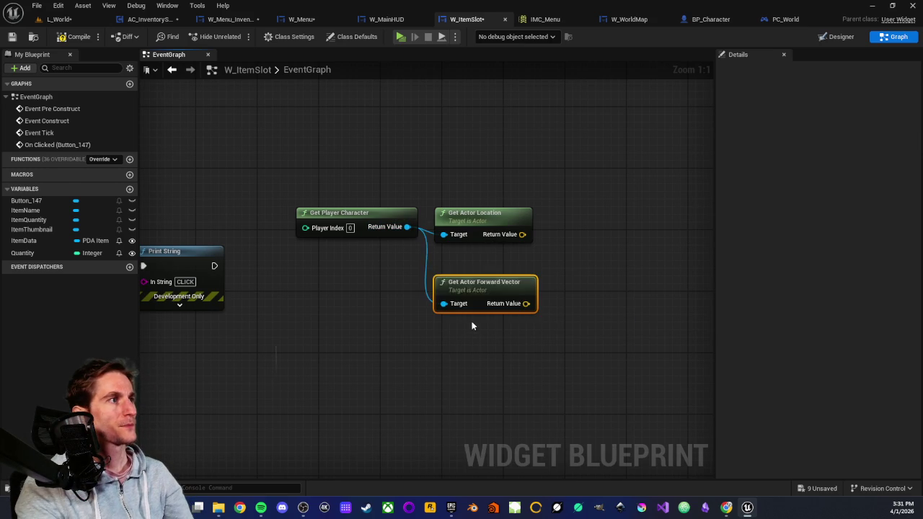
pyautogui.moveTo(480, 280); pyautogui.dragTo(482, 262)
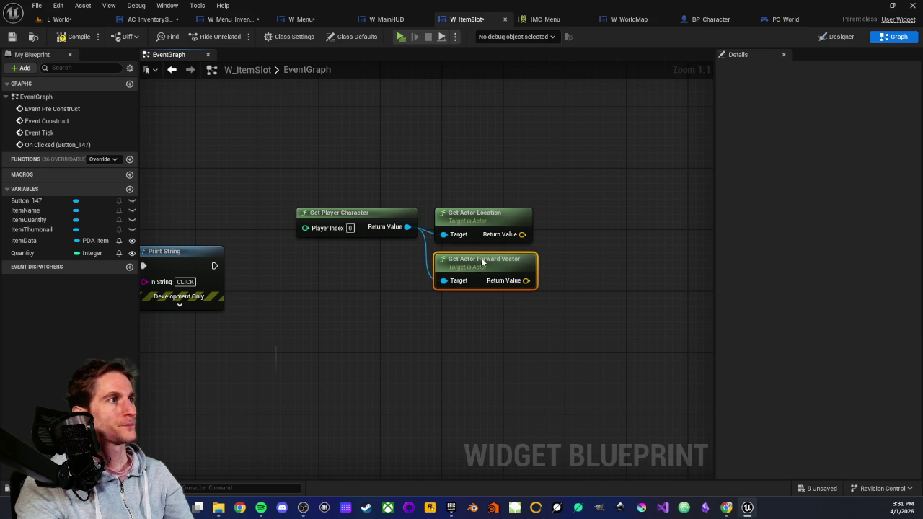
pyautogui.click(478, 317)
# - Box-select the three character nodes and move them lower in the graph
pyautogui.moveTo(478, 317); pyautogui.dragTo(458, 327)
pyautogui.scroll(-1, 458, 327)
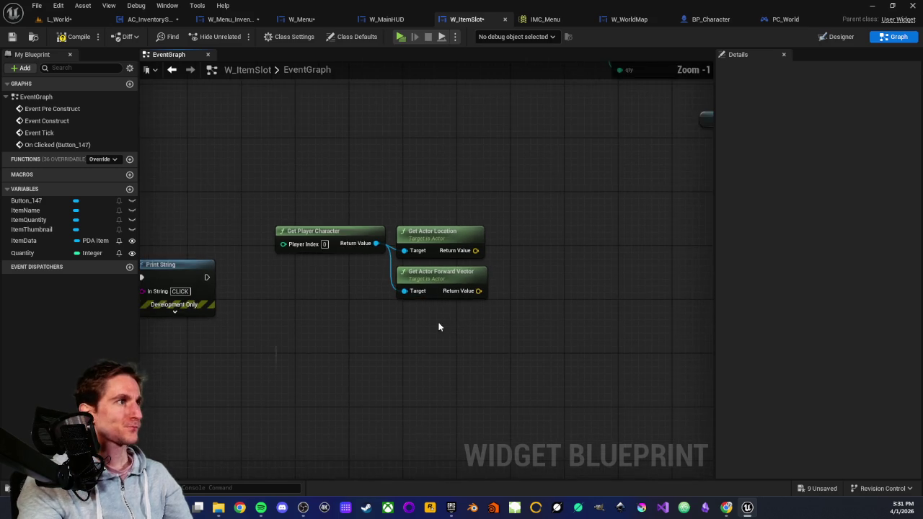
pyautogui.moveTo(449, 265); pyautogui.dragTo(460, 238)
pyautogui.scroll(-3, 351, 289)
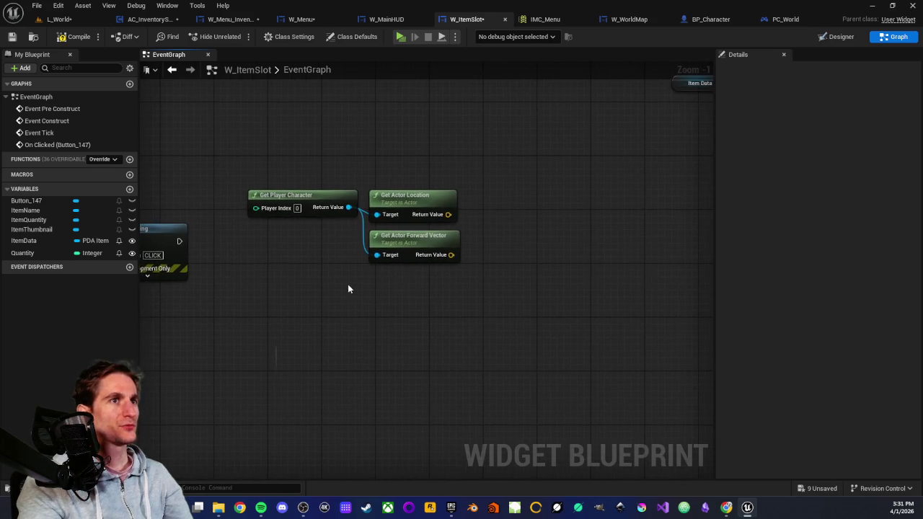
pyautogui.scroll(1, 418, 236)
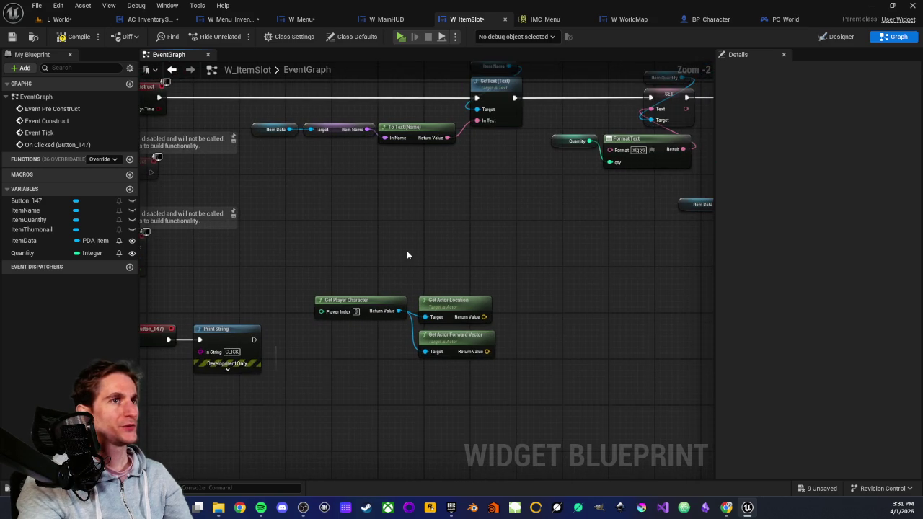
pyautogui.scroll(1, 439, 255)
pyautogui.moveTo(415, 249)
pyautogui.mouseDown()
pyautogui.moveTo(533, 236)
pyautogui.moveTo(474, 237)
pyautogui.moveTo(503, 228)
pyautogui.mouseUp()
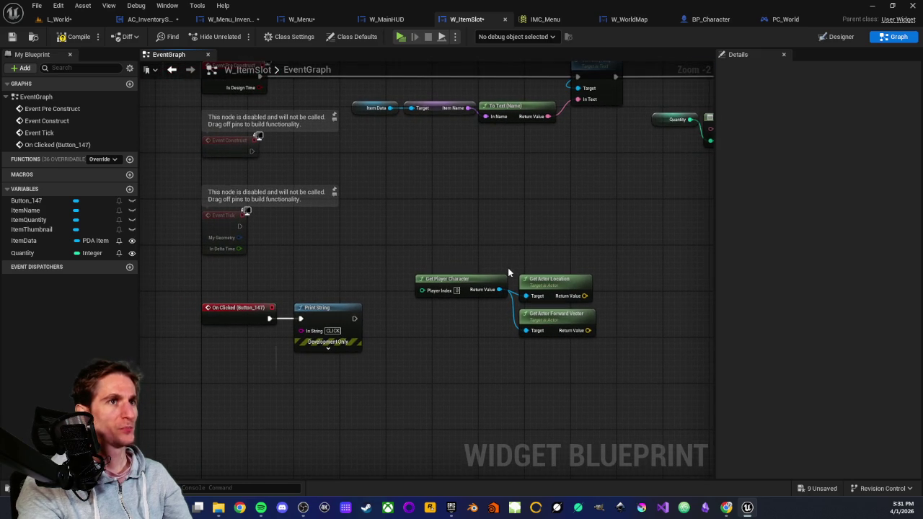
pyautogui.moveTo(468, 250)
pyautogui.mouseDown()
pyautogui.moveTo(451, 233)
pyautogui.moveTo(379, 214)
pyautogui.mouseUp()
pyautogui.moveTo(432, 252); pyautogui.dragTo(441, 261)
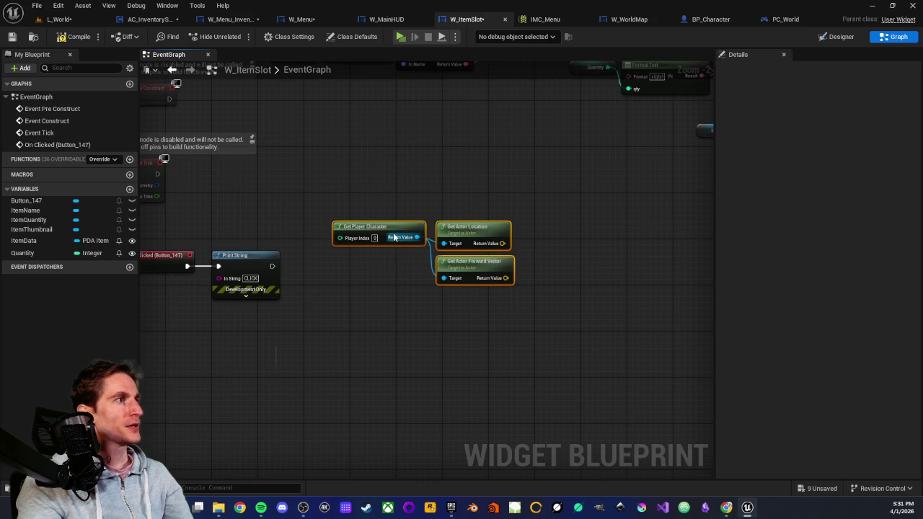
pyautogui.moveTo(392, 237); pyautogui.dragTo(386, 359)
# - Add a Spawn System at Location node after Print String, then delete it again
pyautogui.click(351, 286)
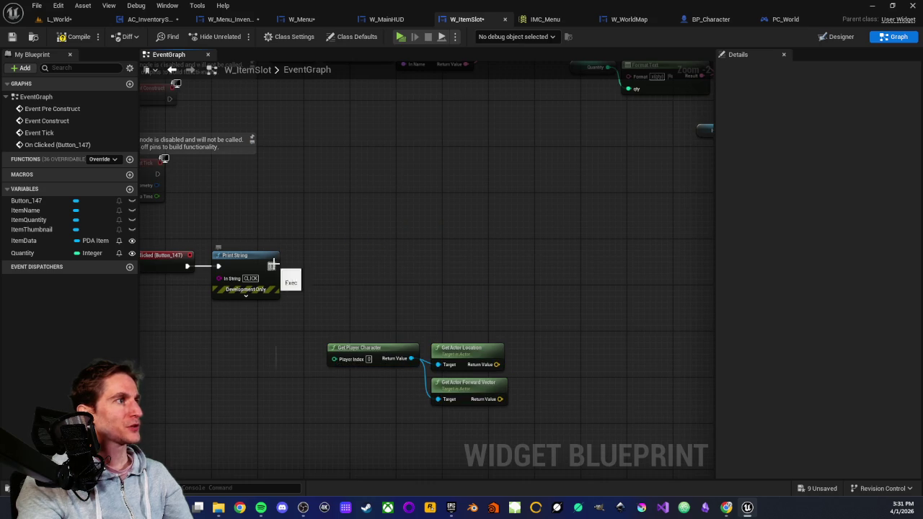
pyautogui.moveTo(273, 266)
pyautogui.mouseDown()
pyautogui.moveTo(559, 268)
pyautogui.moveTo(538, 269)
pyautogui.mouseUp()
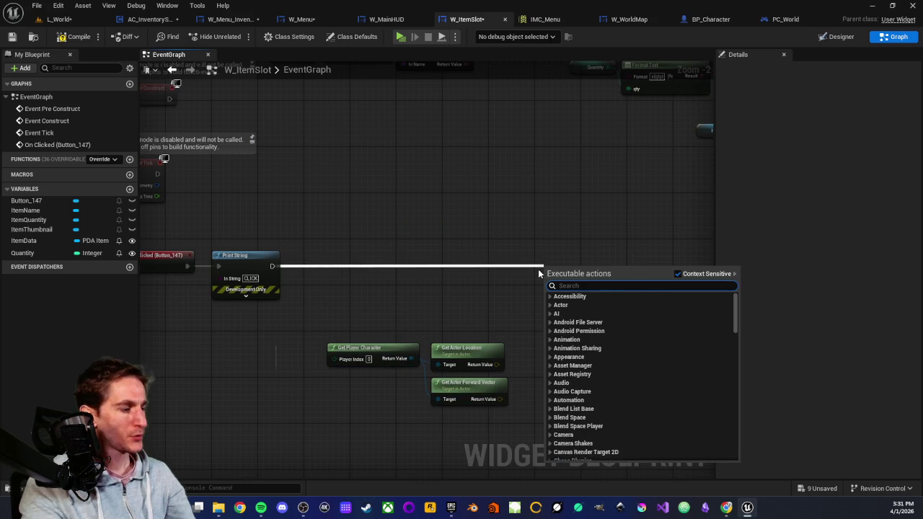
pyautogui.write('spawn')
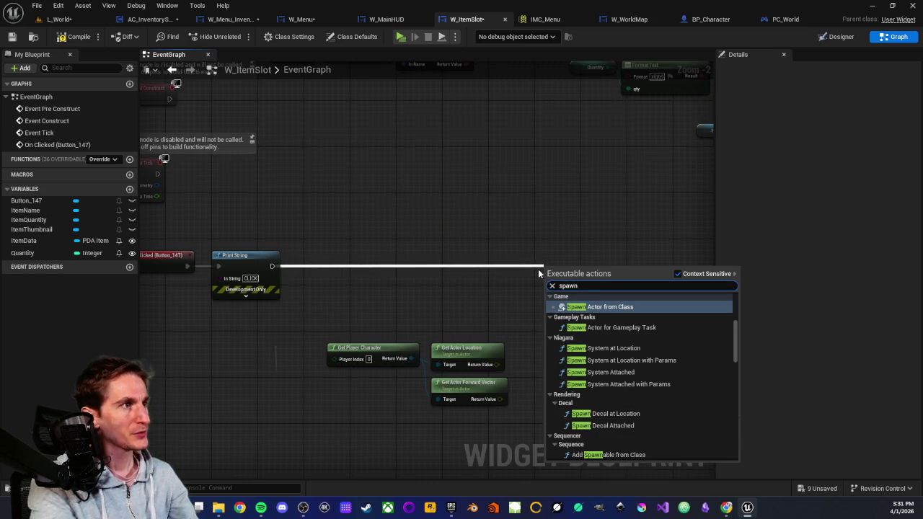
pyautogui.click(604, 351)
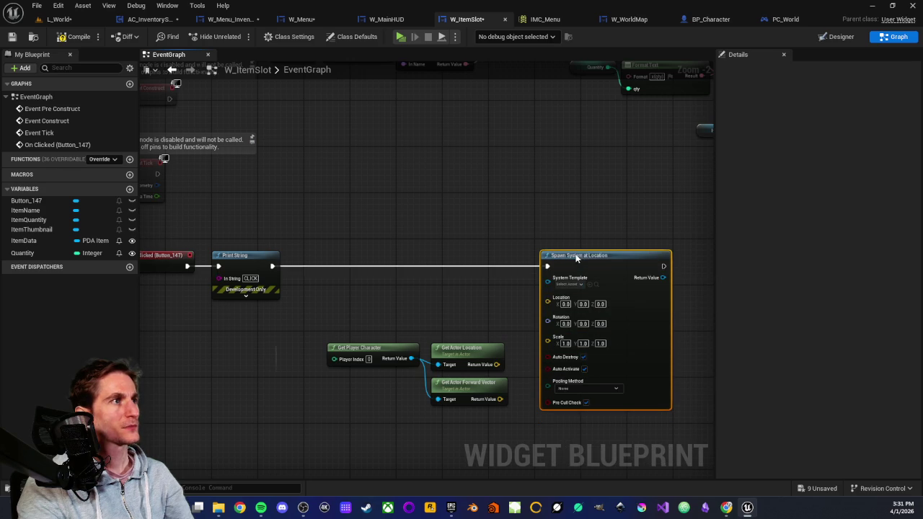
pyautogui.scroll(2, 543, 267)
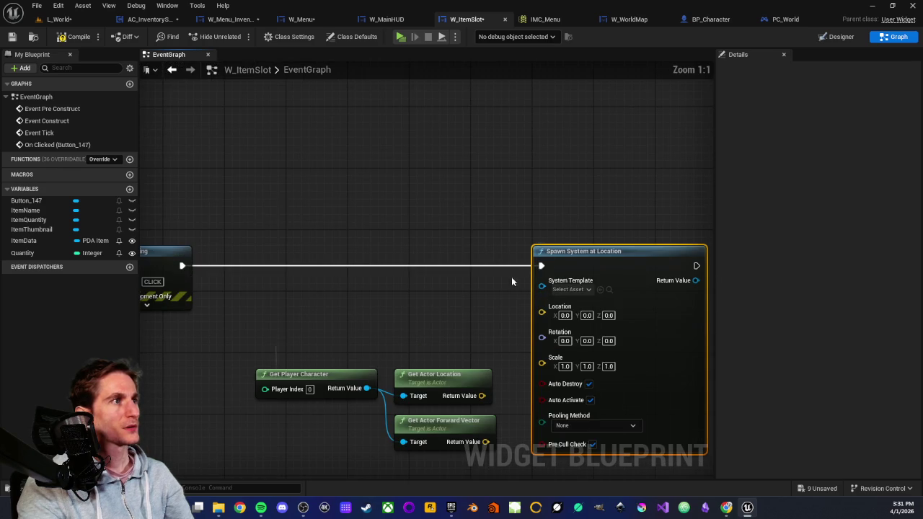
pyautogui.click(573, 289)
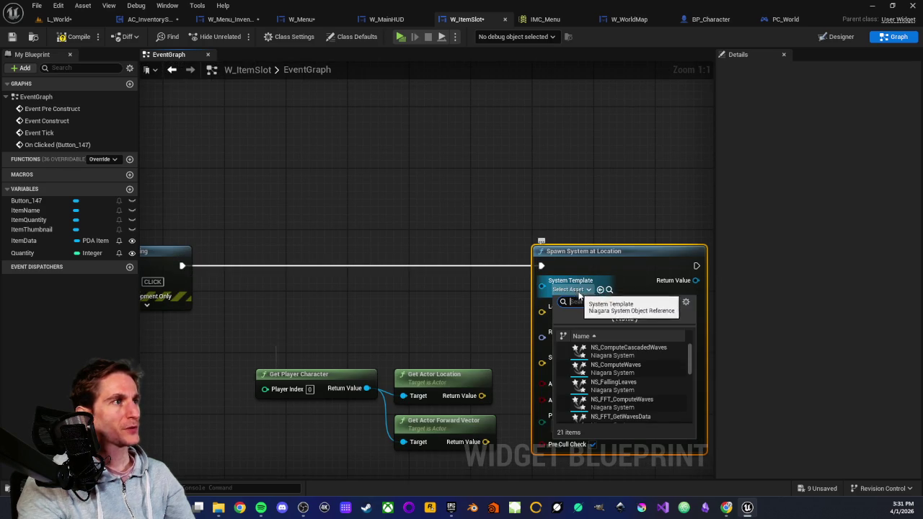
pyautogui.scroll(-10, 613, 390)
pyautogui.press('Escape')
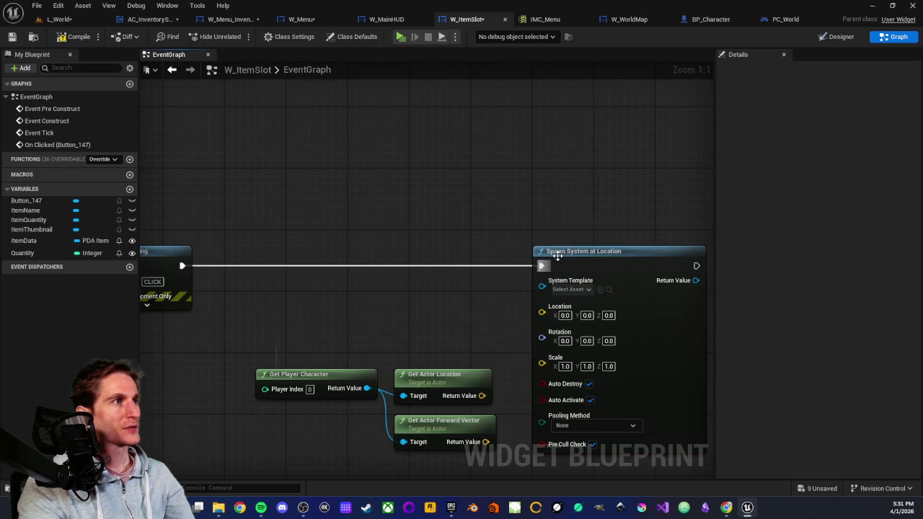
pyautogui.press('Delete')
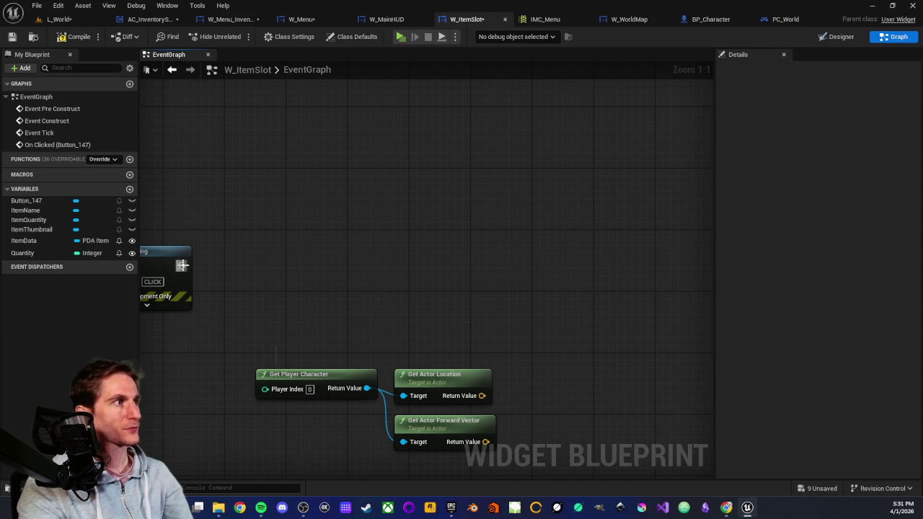
# - Wire a Spawn Actor from Class node after the CLICK Print String
pyautogui.moveTo(182, 266)
pyautogui.mouseDown()
pyautogui.moveTo(477, 278)
pyautogui.moveTo(551, 266)
pyautogui.mouseUp()
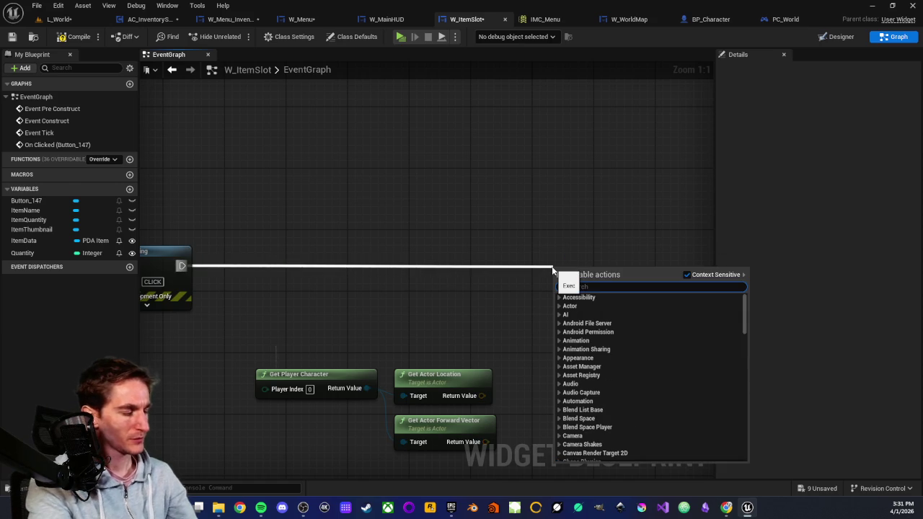
pyautogui.write('spawn')
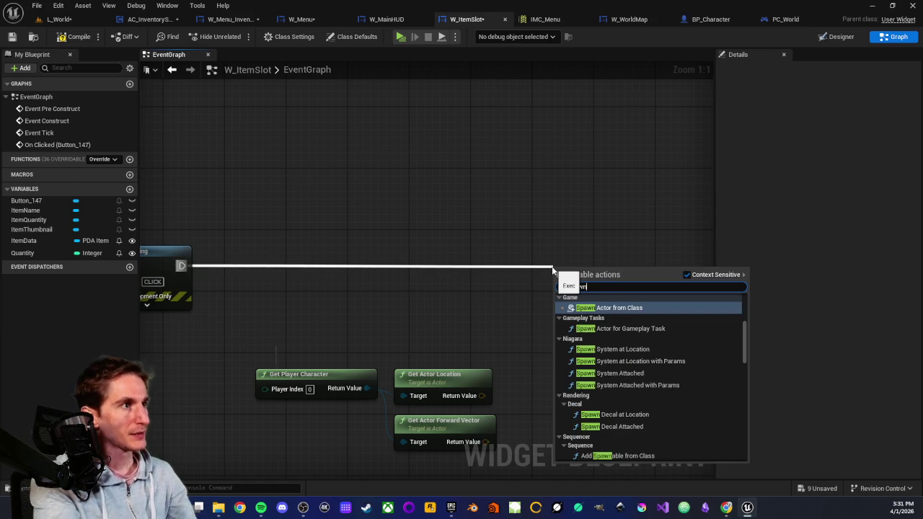
pyautogui.scroll(1, 592, 336)
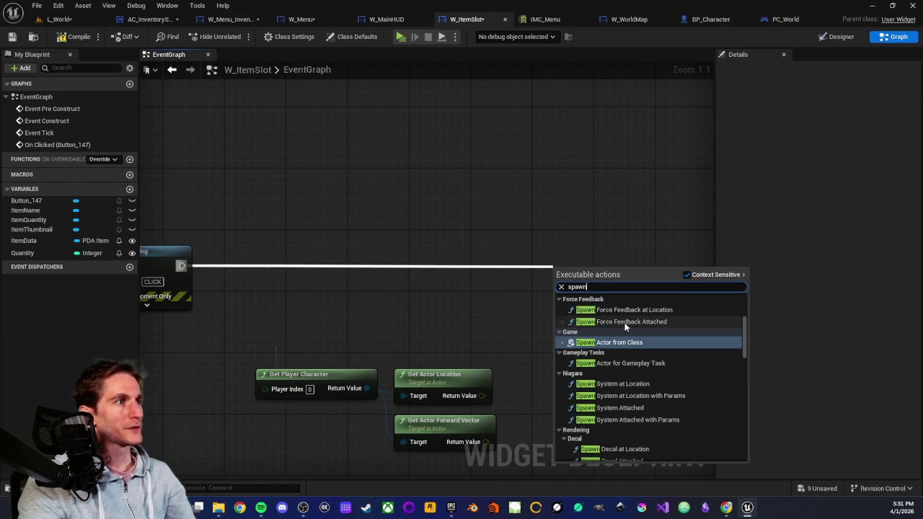
pyautogui.scroll(-1, 632, 396)
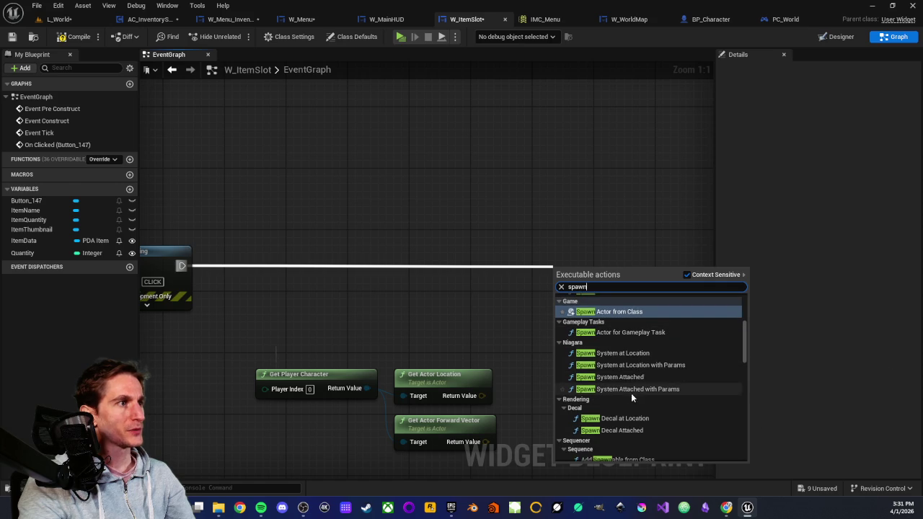
pyautogui.scroll(1, 627, 394)
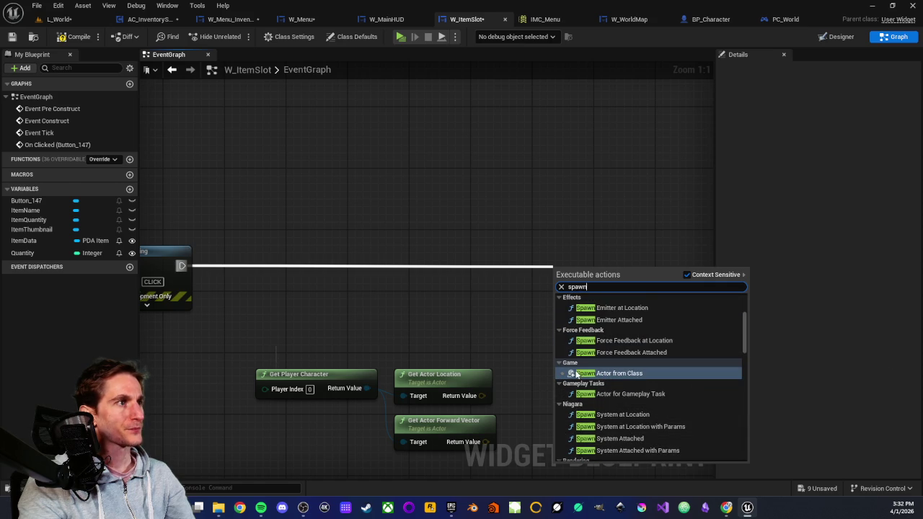
pyautogui.scroll(1, 615, 373)
pyautogui.scroll(2, 598, 335)
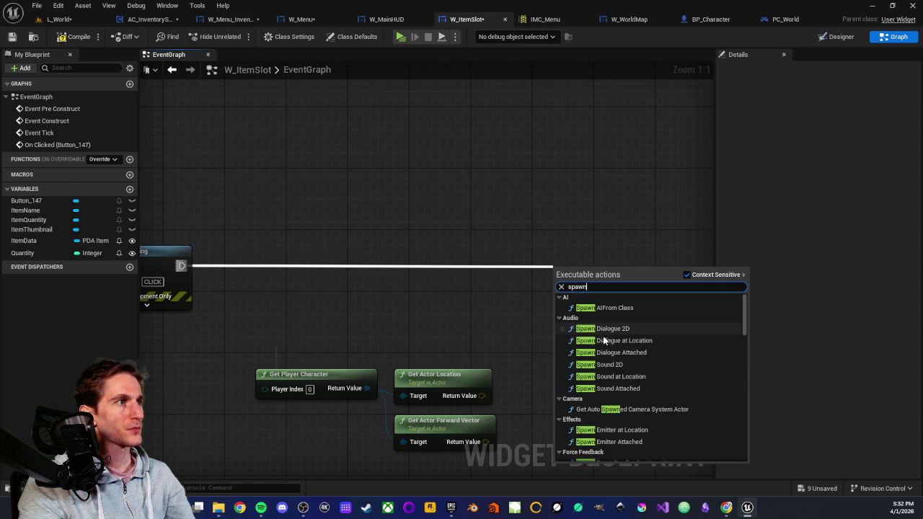
pyautogui.scroll(-1, 606, 368)
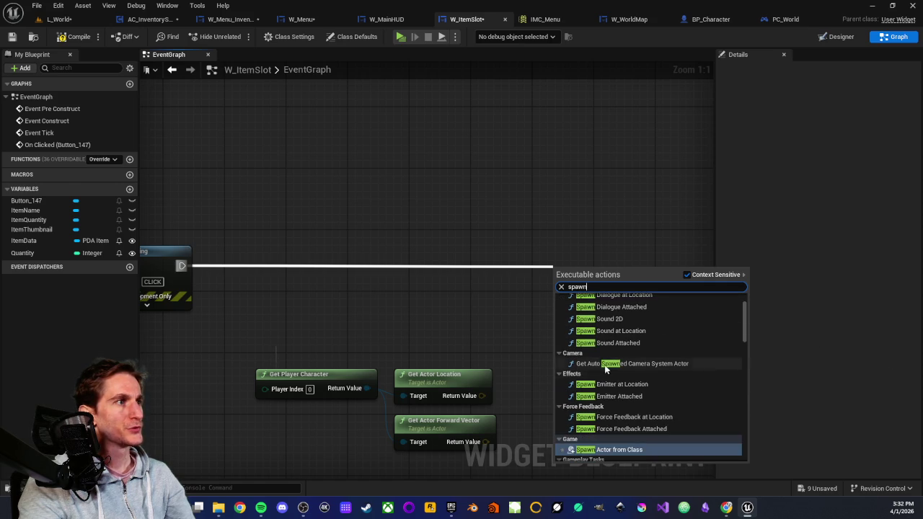
pyautogui.scroll(-1, 605, 369)
pyautogui.scroll(-1, 608, 401)
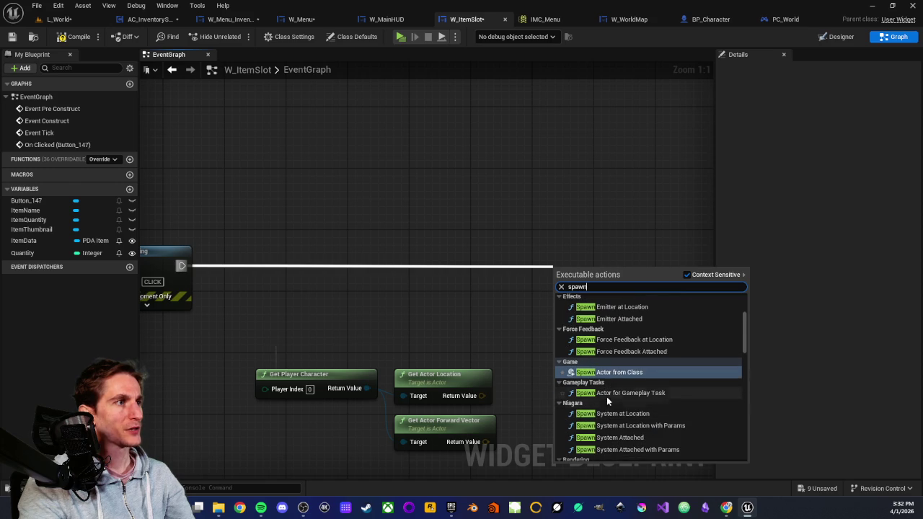
pyautogui.click(609, 372)
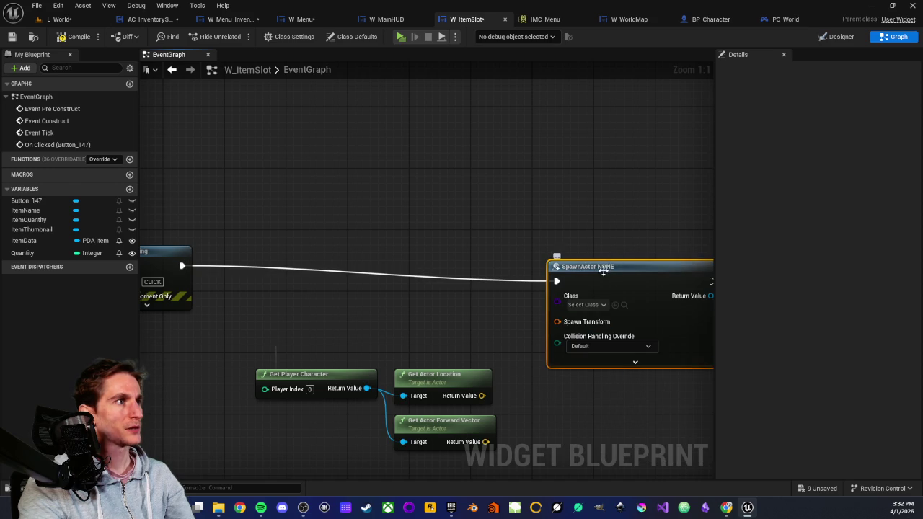
pyautogui.moveTo(603, 270); pyautogui.dragTo(586, 255)
# - Browse the spawn node's class list without choosing a class
pyautogui.click(570, 289)
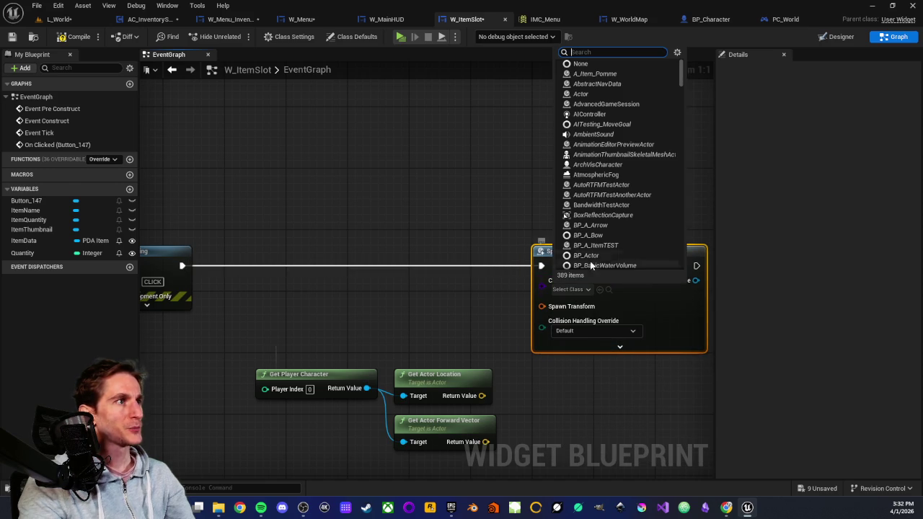
pyautogui.scroll(-1, 605, 196)
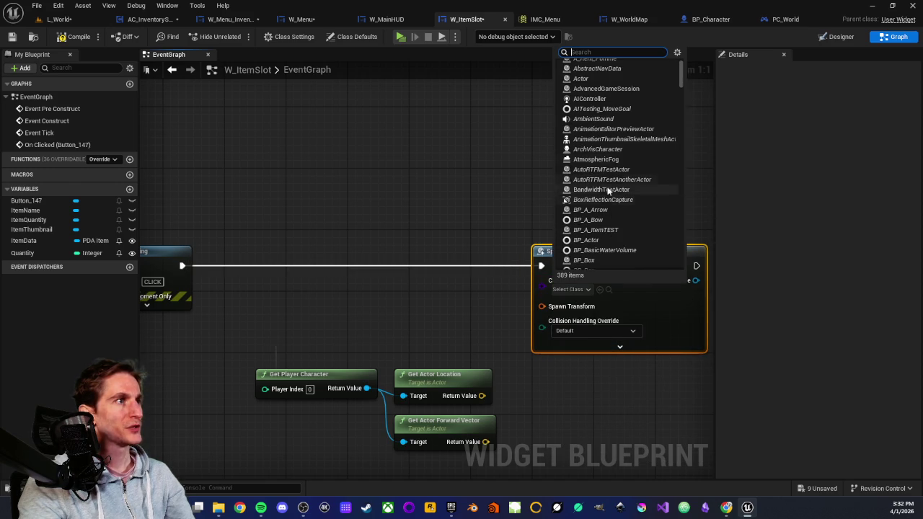
pyautogui.scroll(-2, 607, 191)
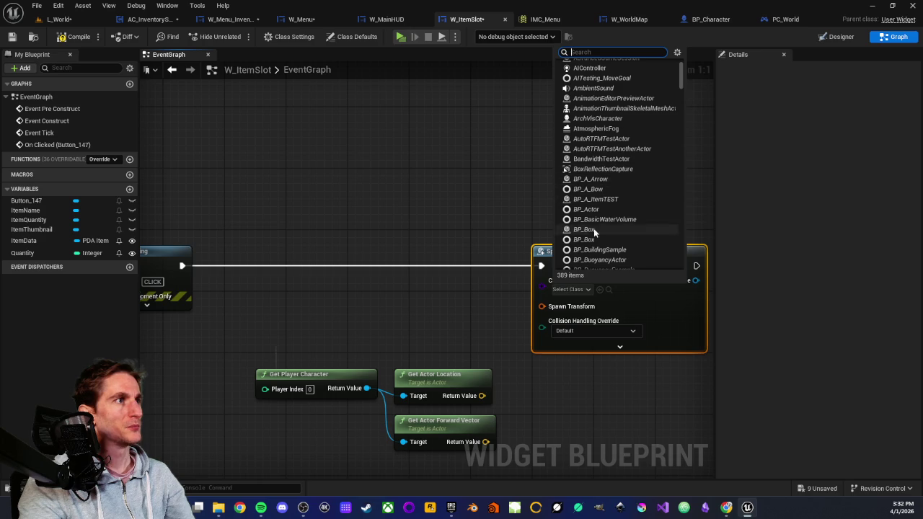
pyautogui.scroll(-4, 596, 224)
pyautogui.scroll(-5, 598, 204)
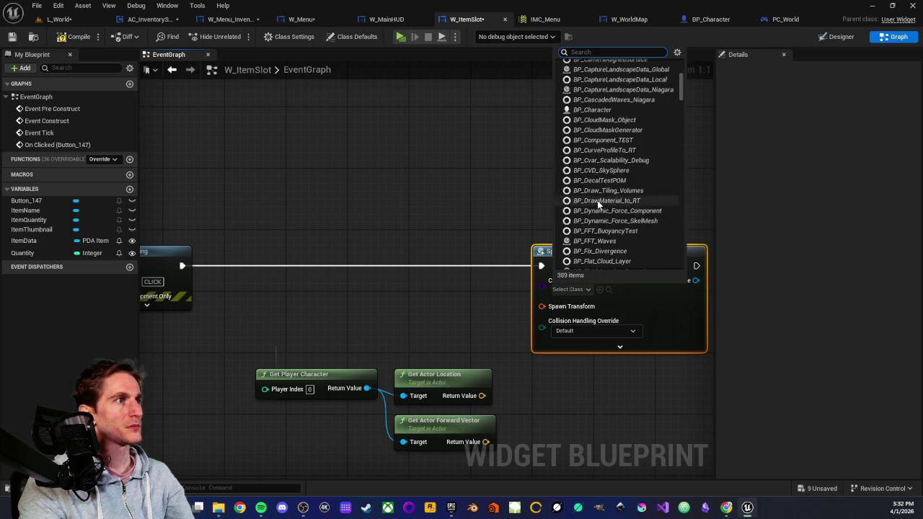
pyautogui.scroll(-3, 602, 173)
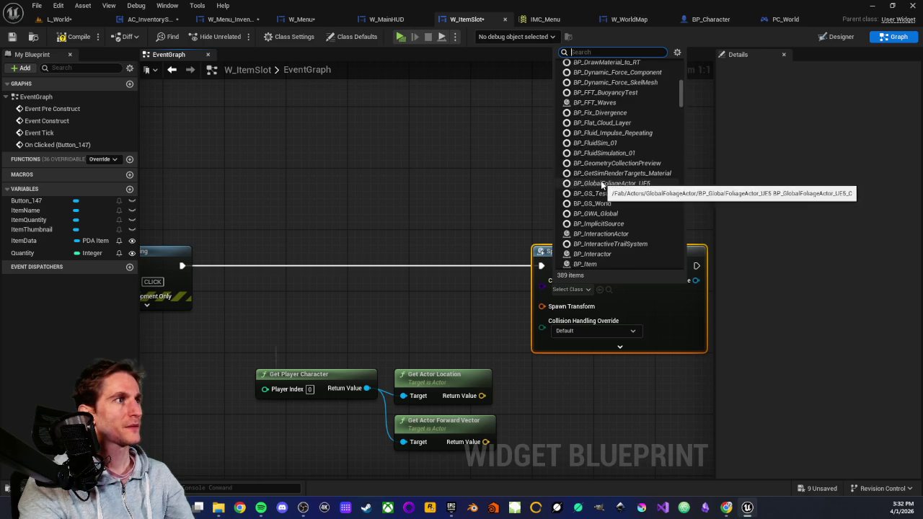
pyautogui.scroll(-2, 608, 165)
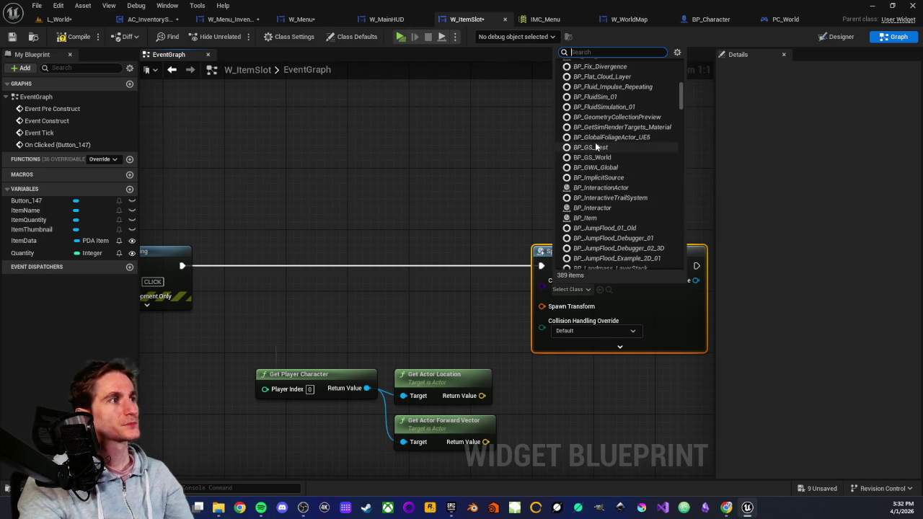
# - Close the class picker and place a Get ItemData node from My Blueprint
pyautogui.click(482, 197)
pyautogui.scroll(-3, 439, 208)
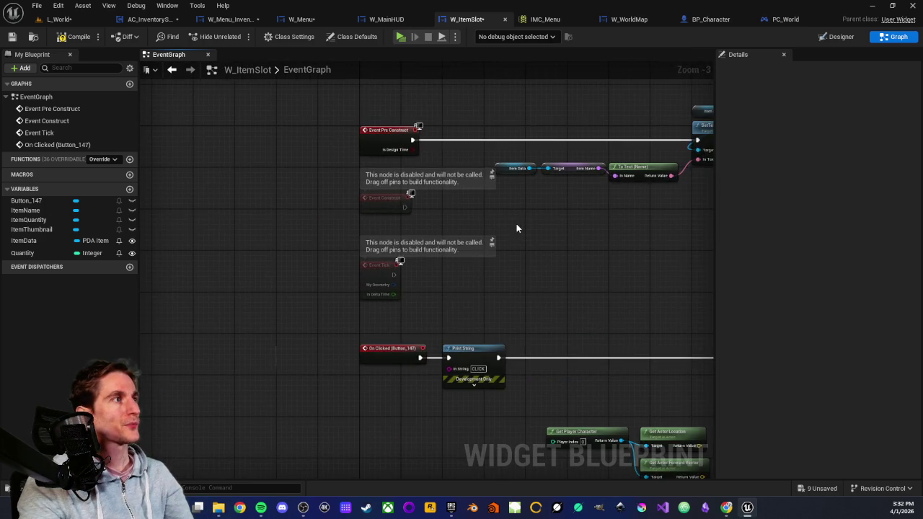
pyautogui.scroll(3, 516, 225)
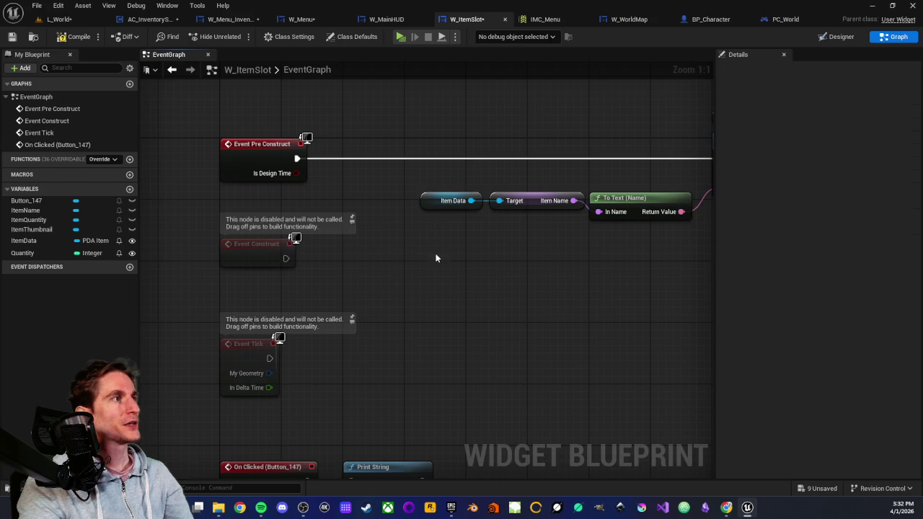
pyautogui.scroll(-2, 436, 253)
pyautogui.scroll(2, 437, 250)
pyautogui.rightClick(398, 247)
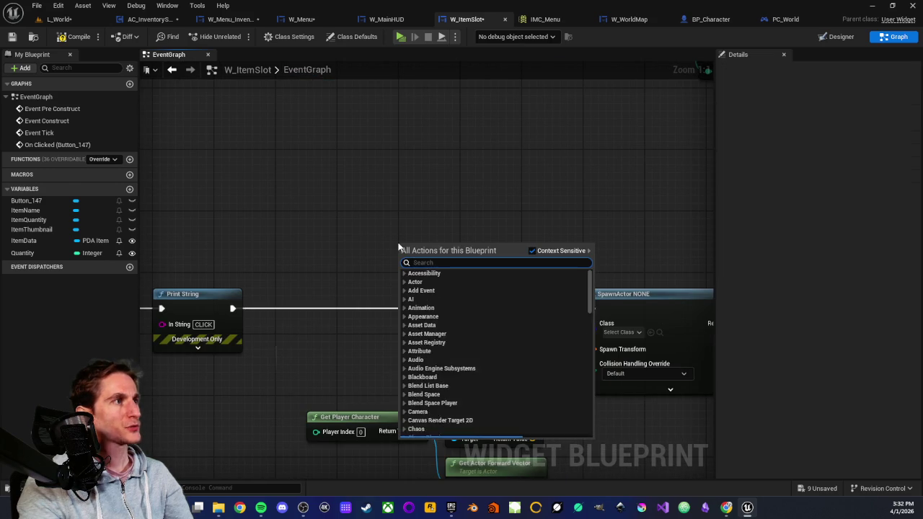
pyautogui.click(51, 240)
pyautogui.moveTo(123, 237); pyautogui.dragTo(294, 220)
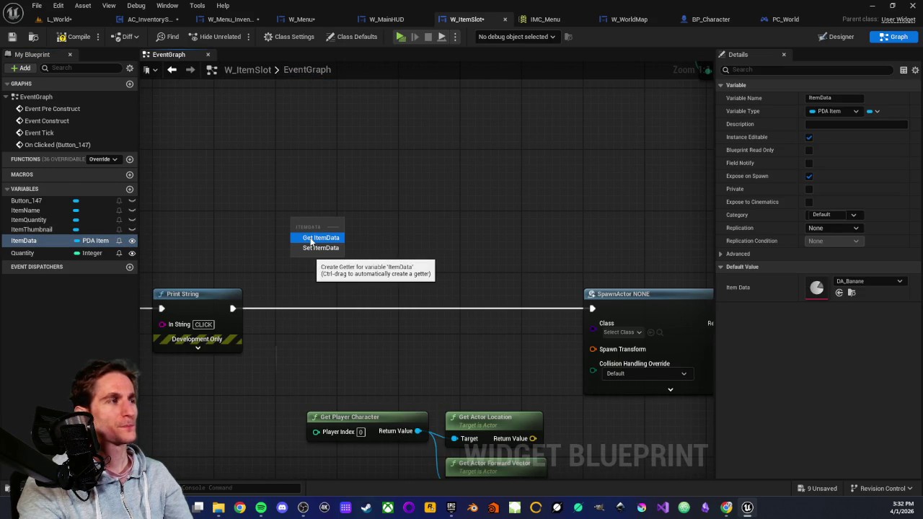
pyautogui.click(312, 238)
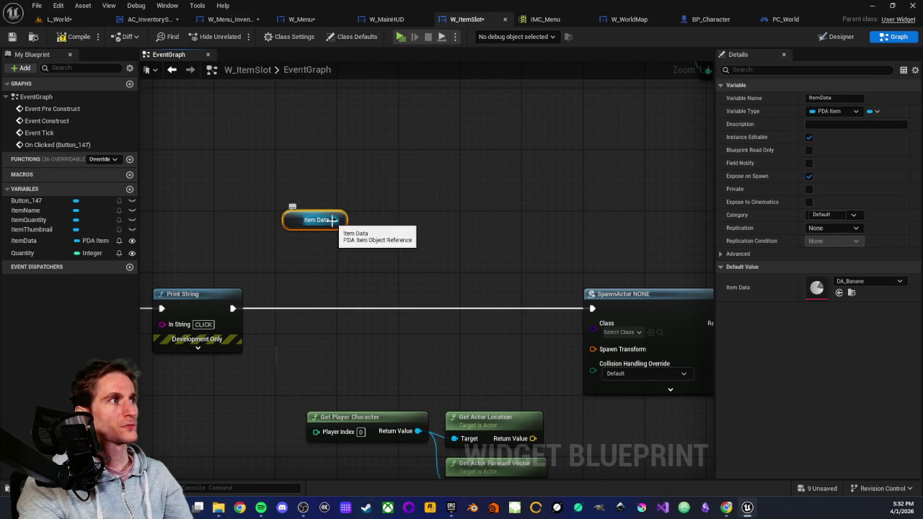
# - Search 'get' actions from the Item Data pin, then dismiss without adding a node
pyautogui.moveTo(334, 220)
pyautogui.mouseDown()
pyautogui.moveTo(400, 229)
pyautogui.moveTo(390, 224)
pyautogui.mouseUp()
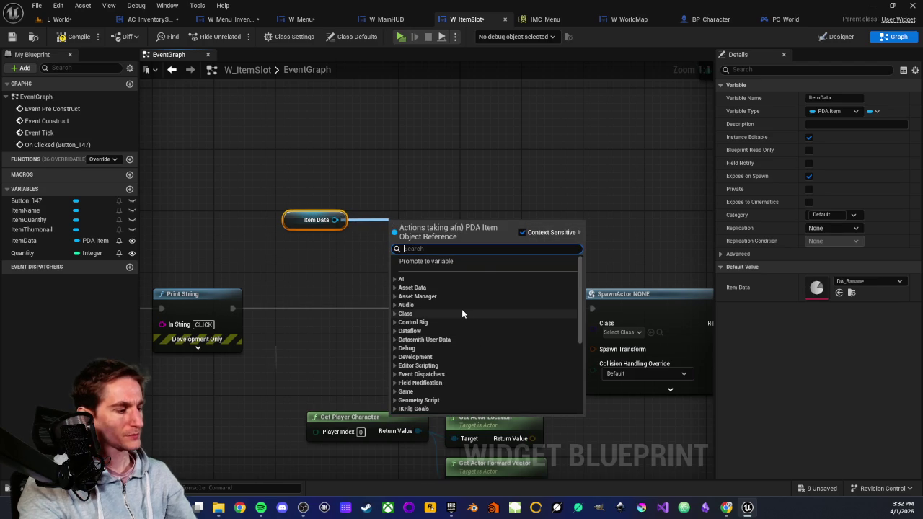
pyautogui.write('get')
pyautogui.scroll(-5, 458, 331)
pyautogui.scroll(-2, 459, 330)
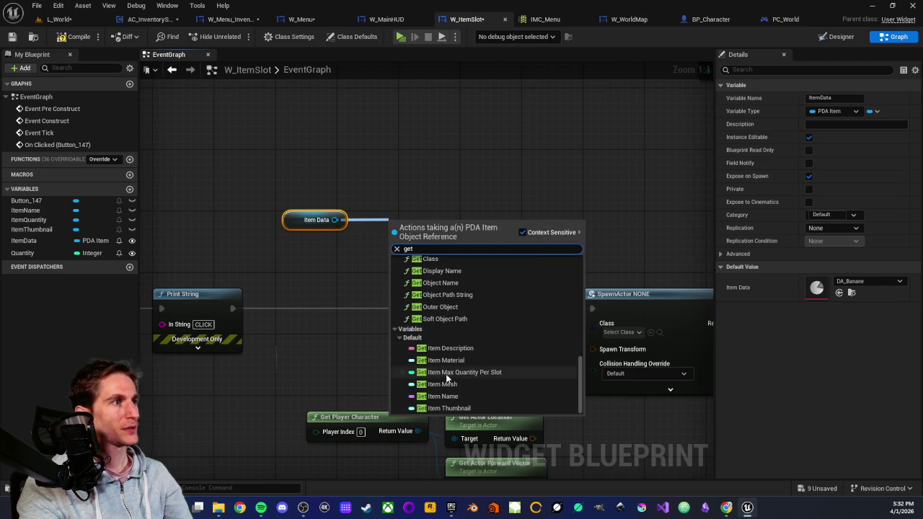
pyautogui.click(433, 171)
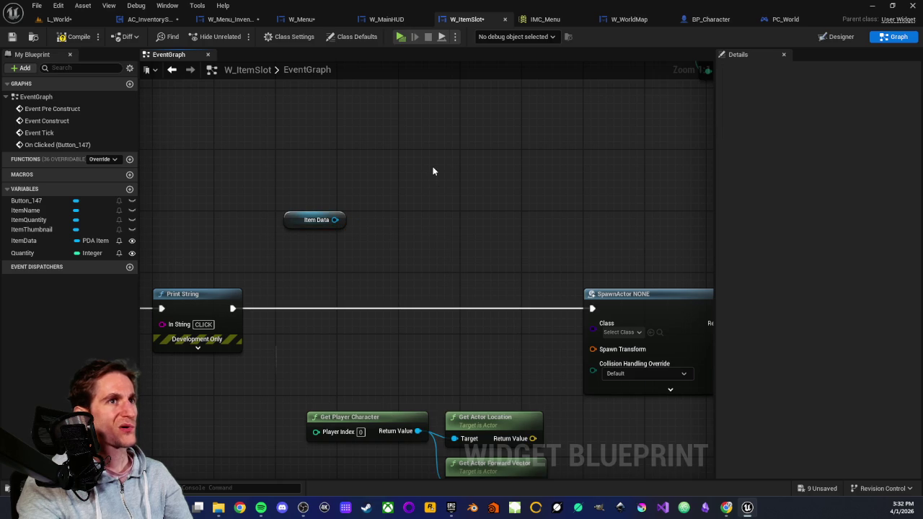
pyautogui.moveTo(263, 181); pyautogui.dragTo(404, 262)
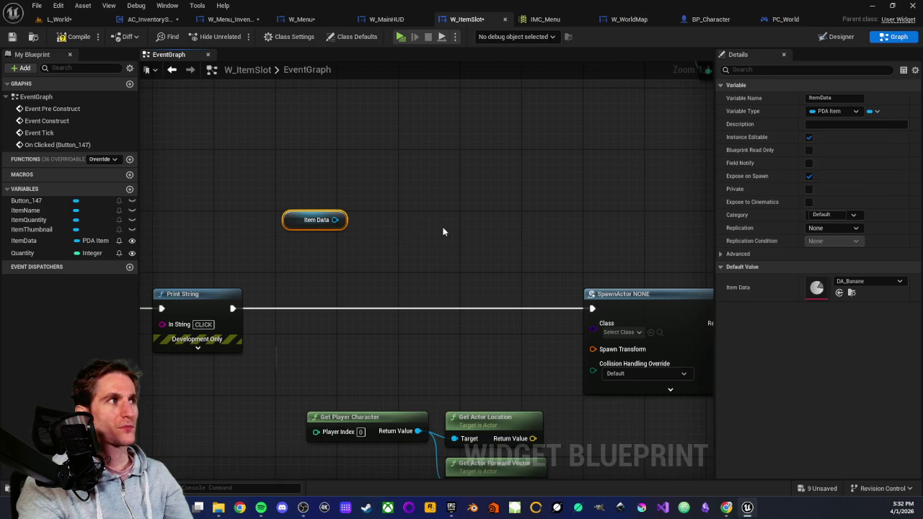
pyautogui.click(443, 231)
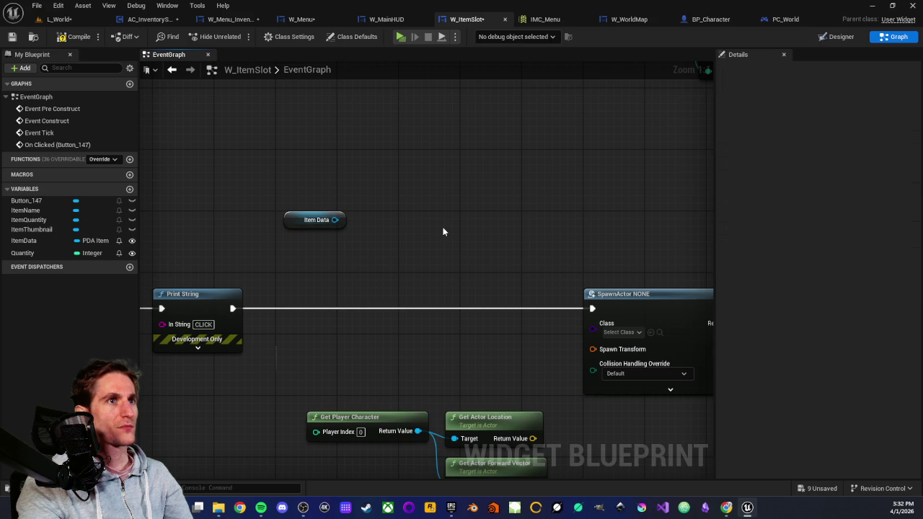
# - Set the Spawn Actor node's class to BP_Item and expand its advanced pins
pyautogui.moveTo(425, 231); pyautogui.dragTo(380, 220)
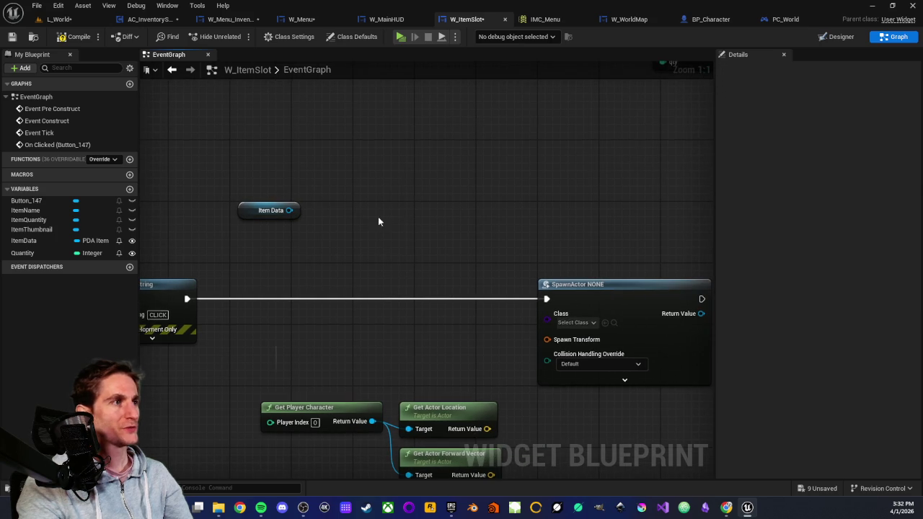
pyautogui.click(574, 322)
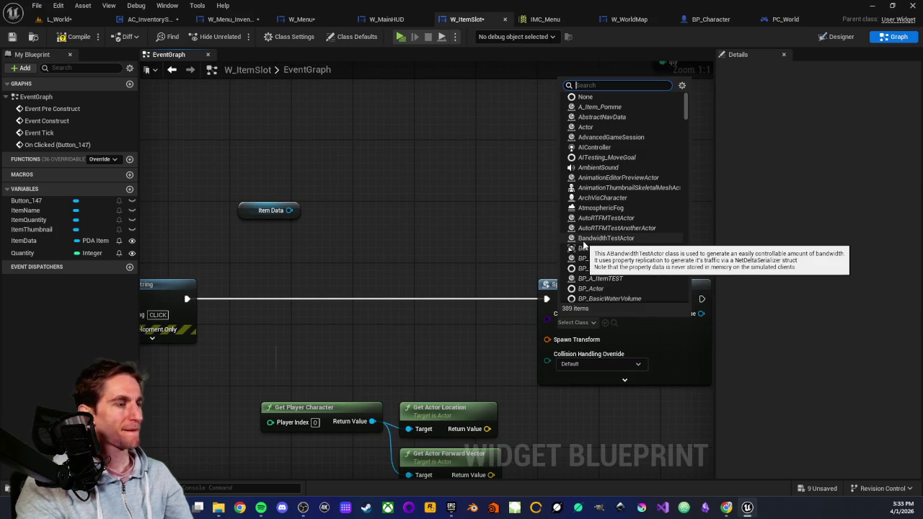
pyautogui.write('item')
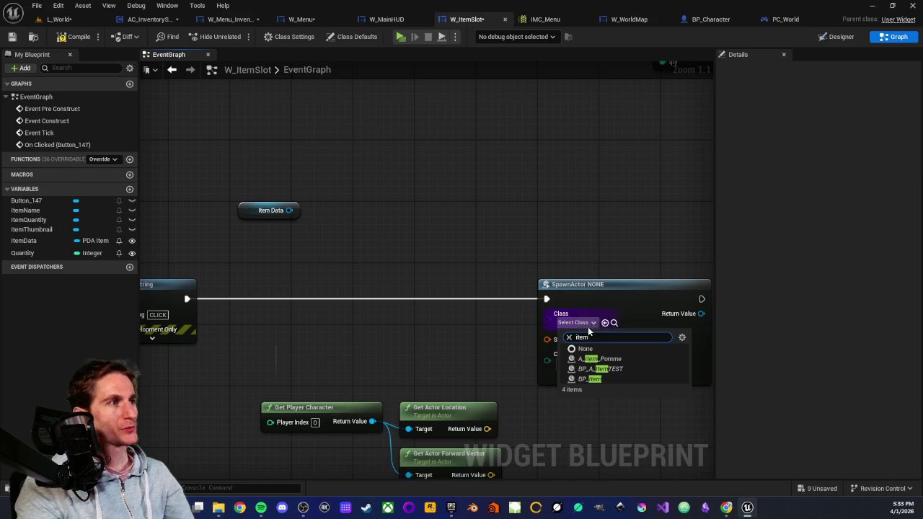
pyautogui.click(587, 379)
pyautogui.moveTo(498, 339); pyautogui.dragTo(497, 270)
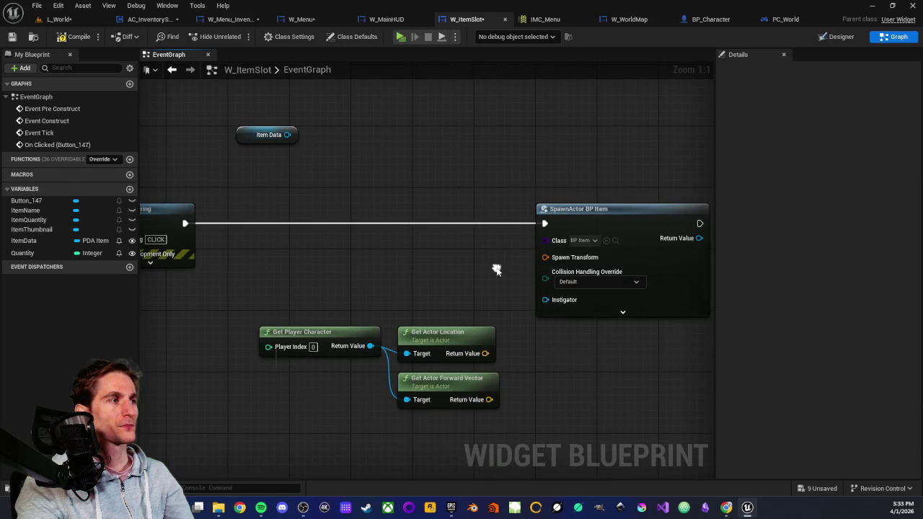
pyautogui.click(623, 311)
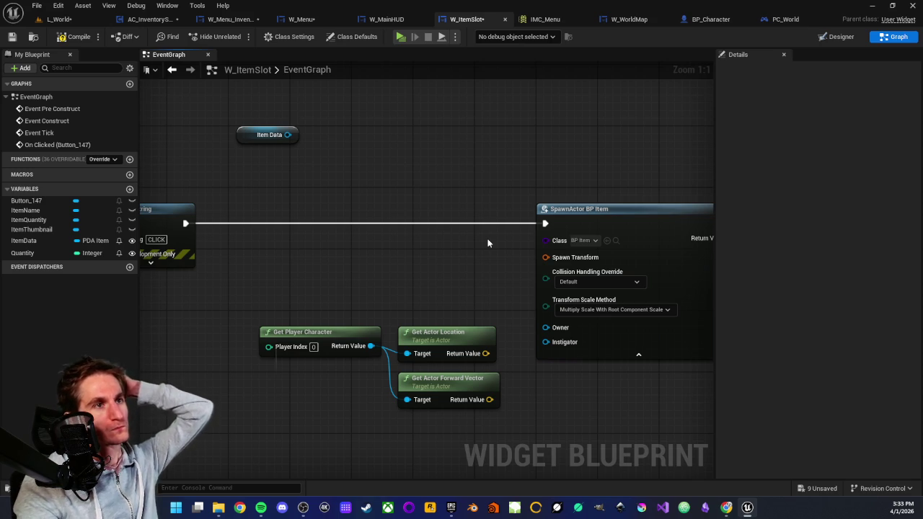
pyautogui.scroll(-2, 464, 162)
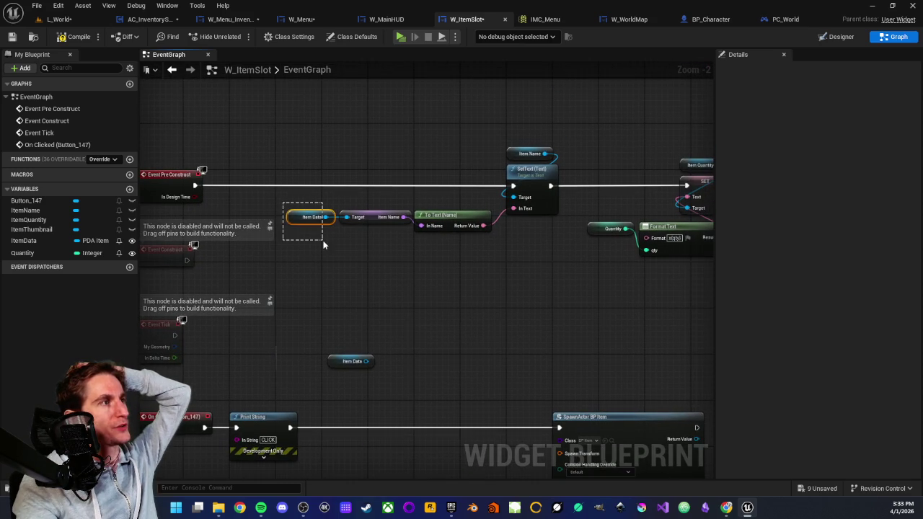
pyautogui.moveTo(323, 246); pyautogui.dragTo(323, 245)
pyautogui.click(359, 255)
pyautogui.moveTo(476, 289)
pyautogui.mouseDown()
pyautogui.moveTo(474, 250)
pyautogui.moveTo(447, 287)
pyautogui.mouseUp()
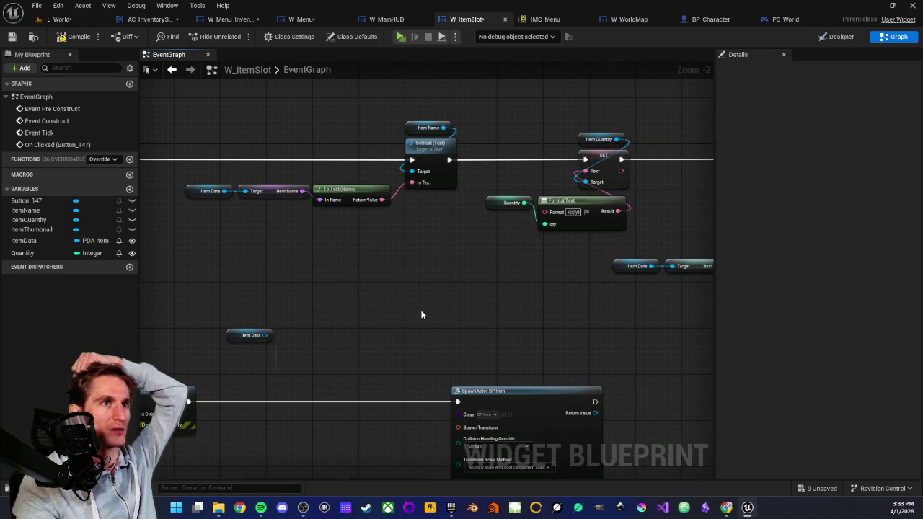
pyautogui.moveTo(423, 315); pyautogui.dragTo(418, 250)
pyautogui.scroll(1, 424, 271)
pyautogui.scroll(-1, 424, 276)
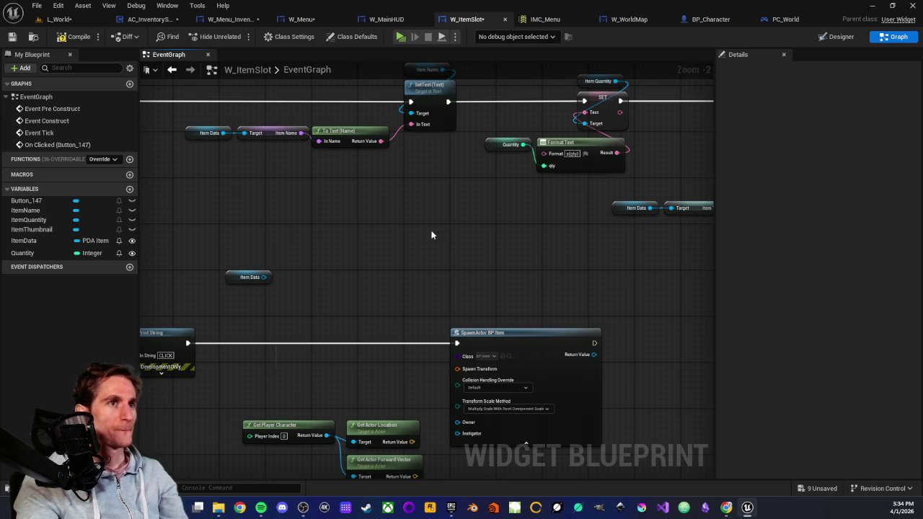
# - Pan and zoom around the W_ItemSlot graph to review the Item Data and spawn nodes
pyautogui.scroll(2, 436, 250)
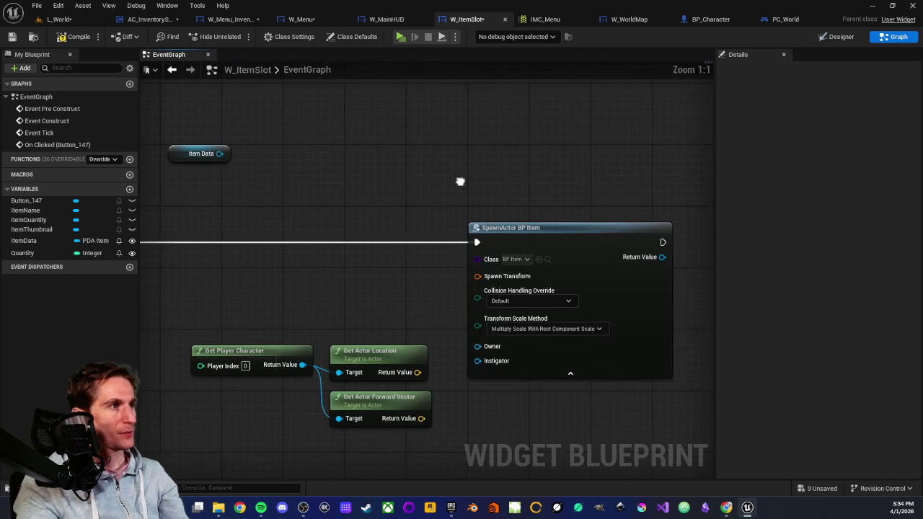
pyautogui.scroll(-4, 405, 183)
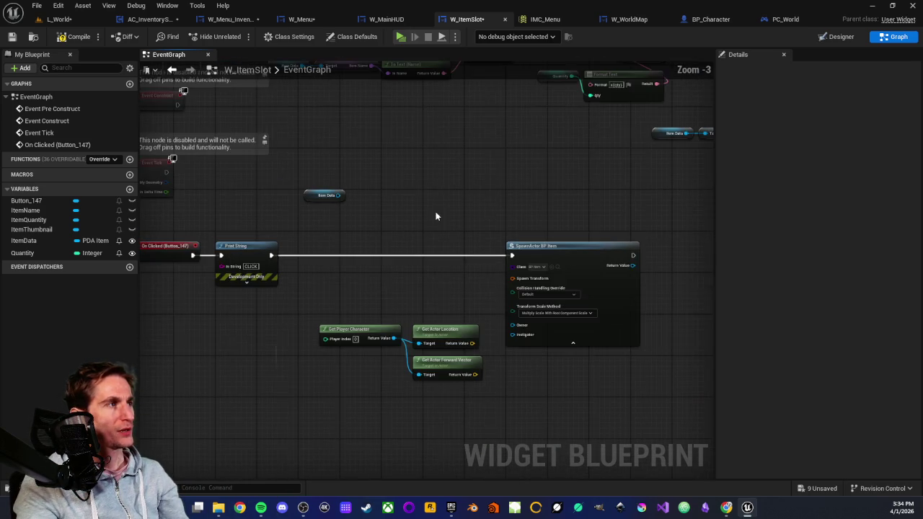
pyautogui.moveTo(402, 168)
pyautogui.mouseDown()
pyautogui.moveTo(360, 224)
pyautogui.moveTo(442, 257)
pyautogui.moveTo(428, 267)
pyautogui.mouseUp()
pyautogui.scroll(1, 359, 228)
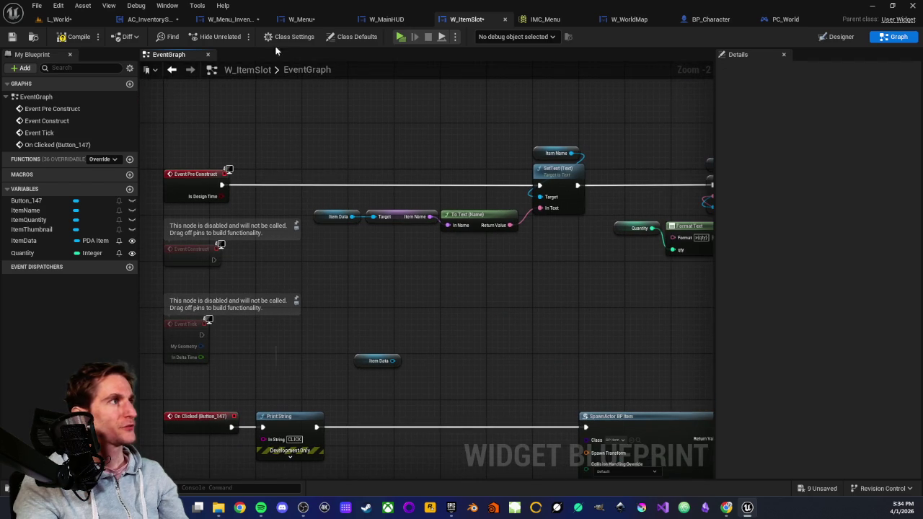
pyautogui.click(399, 249)
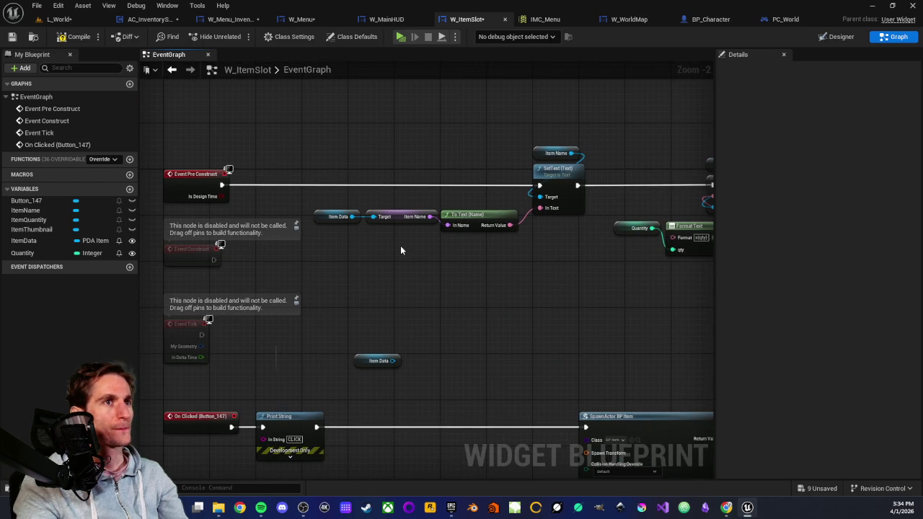
pyautogui.moveTo(418, 277); pyautogui.dragTo(377, 241)
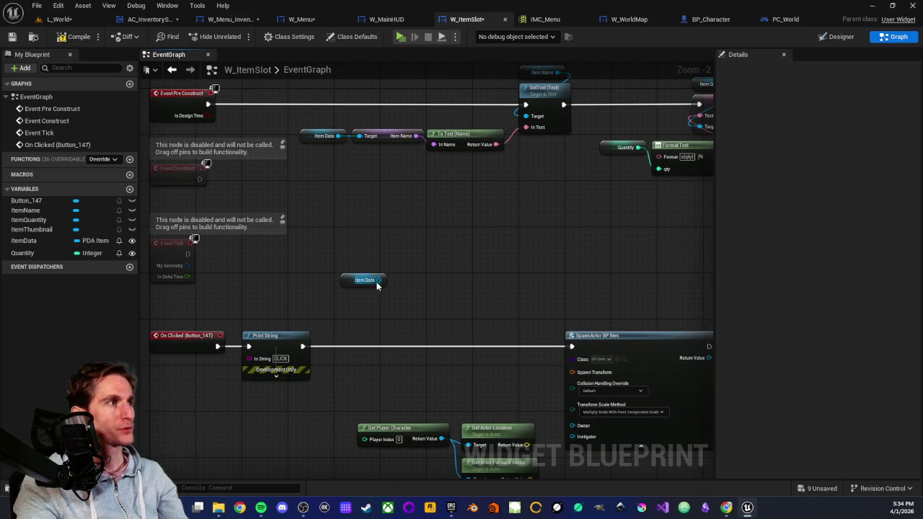
pyautogui.moveTo(496, 295); pyautogui.dragTo(394, 234)
pyautogui.scroll(2, 394, 234)
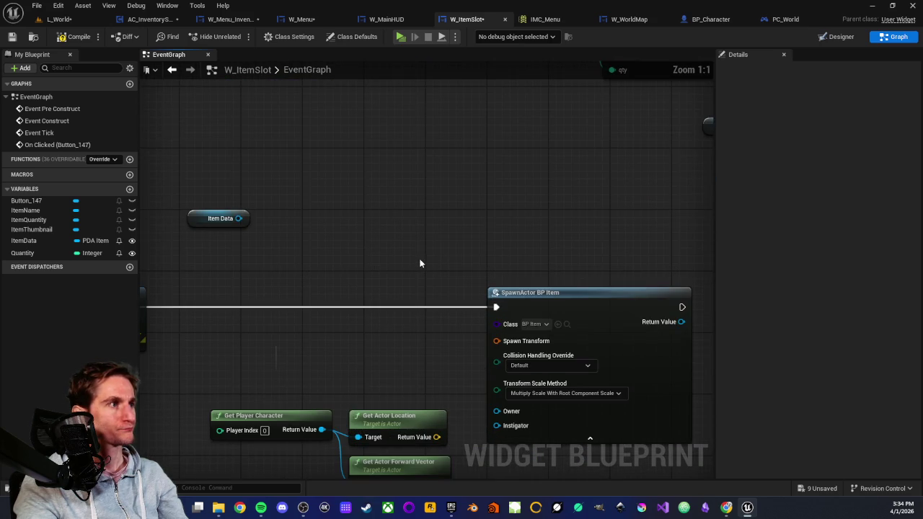
pyautogui.scroll(-1, 419, 263)
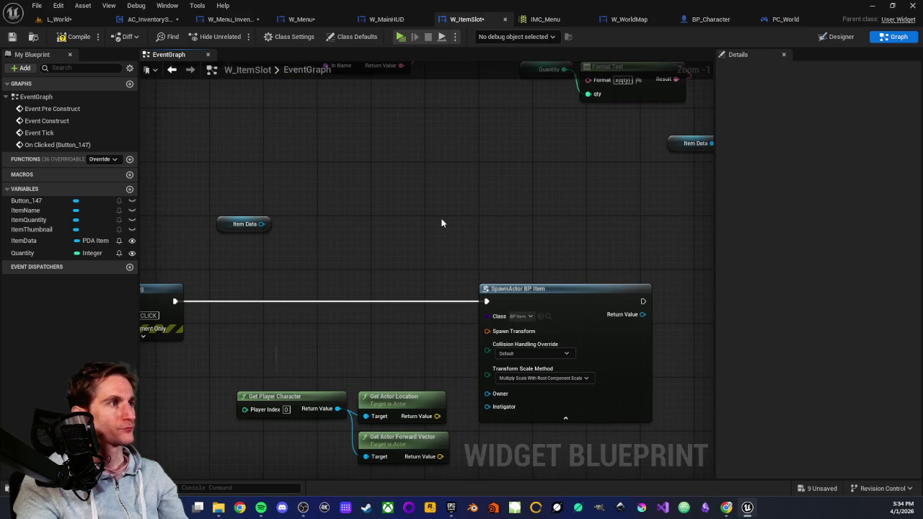
pyautogui.moveTo(429, 218); pyautogui.dragTo(380, 247)
pyautogui.scroll(-1, 442, 285)
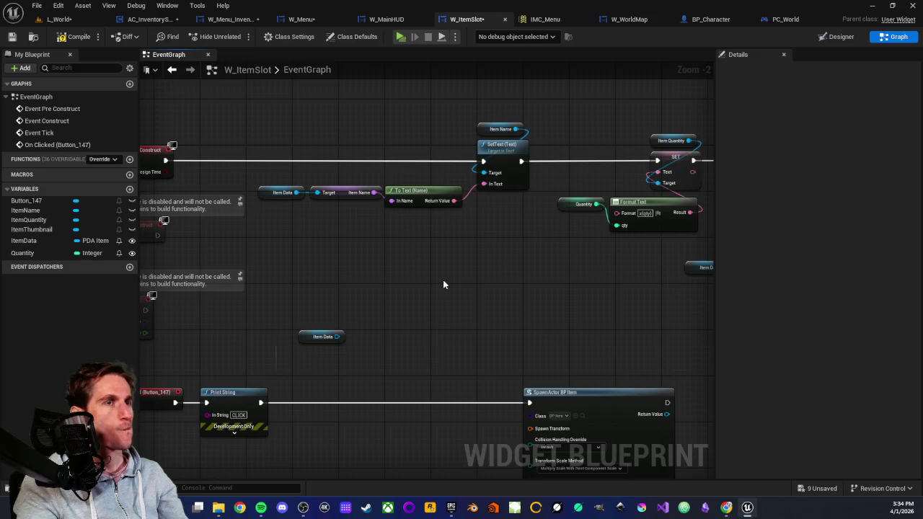
# - Open the PDA_Item data asset from the InventorySystem folder
pyautogui.click(59, 19)
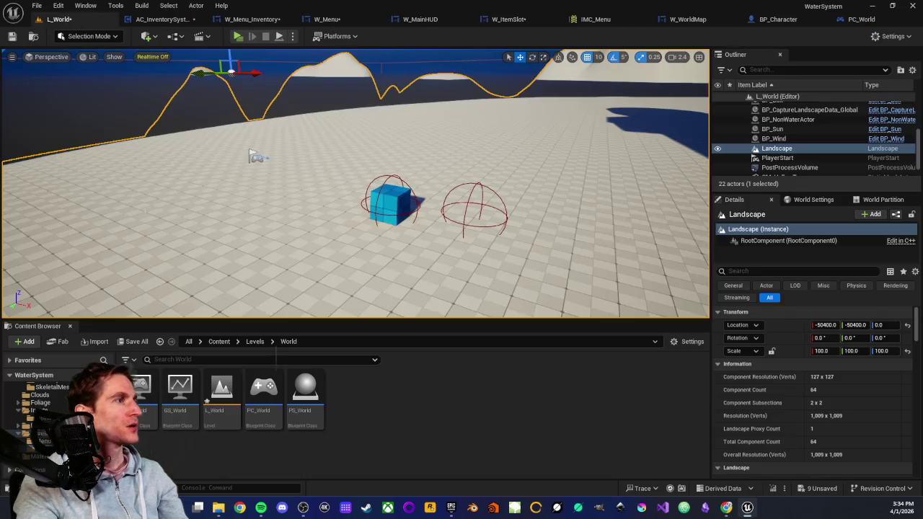
pyautogui.scroll(5, 64, 406)
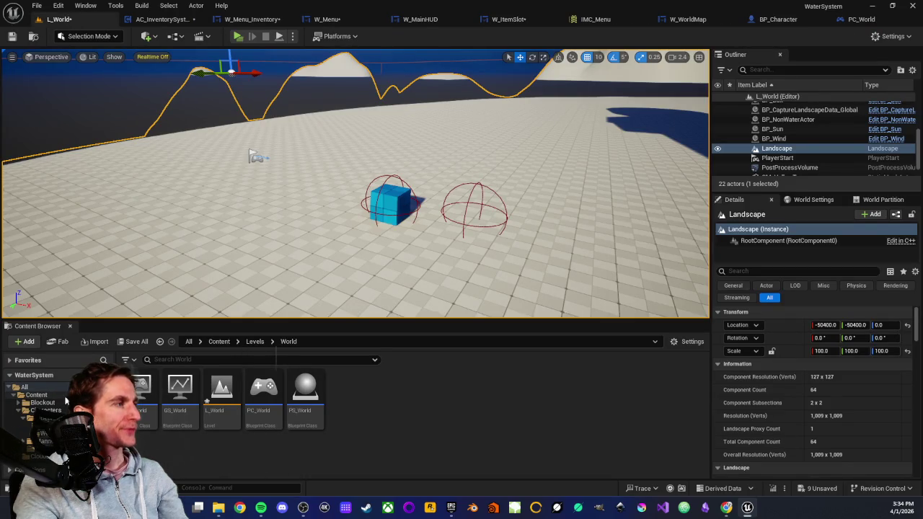
pyautogui.click(44, 425)
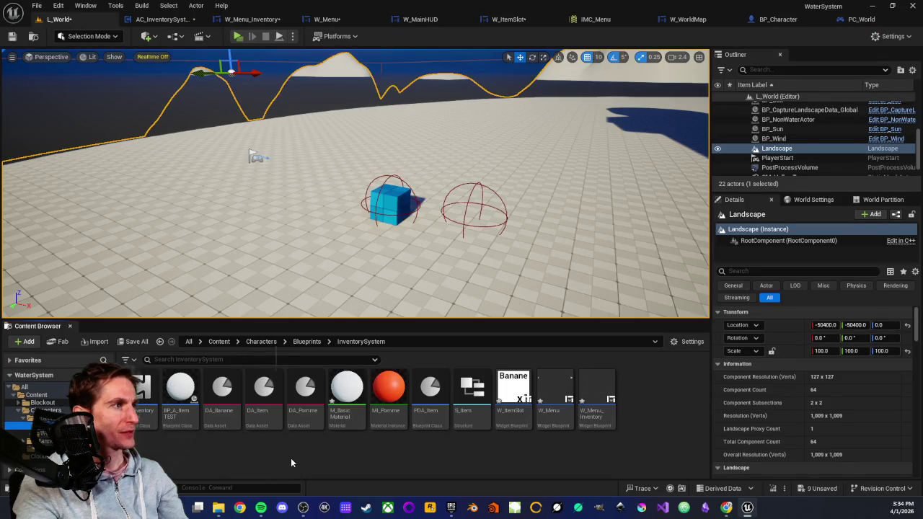
pyautogui.doubleClick(429, 393)
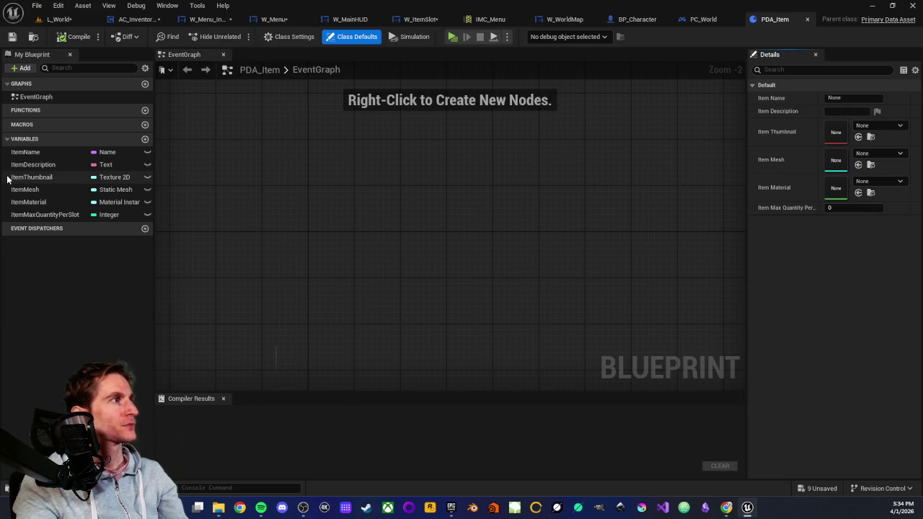
# - Add an ItemReference variable typed as an Actor soft object reference
pyautogui.click(145, 139)
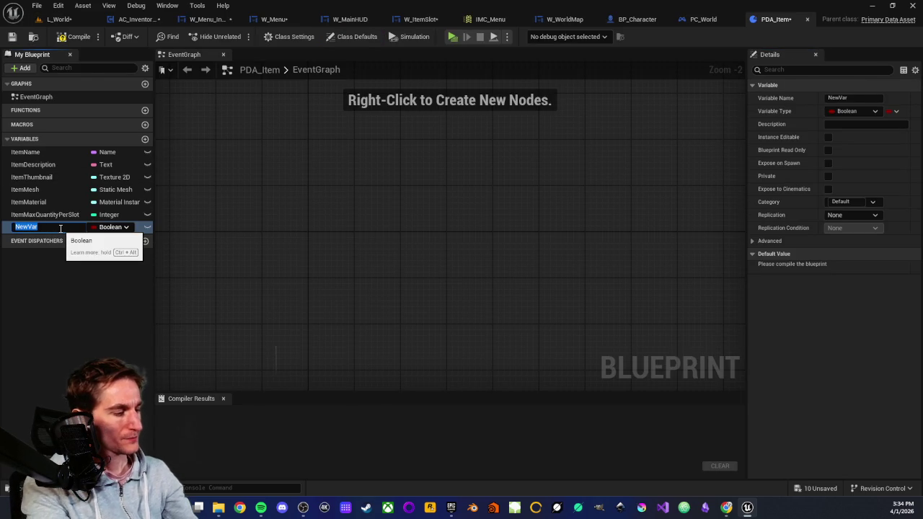
pyautogui.write('Item')
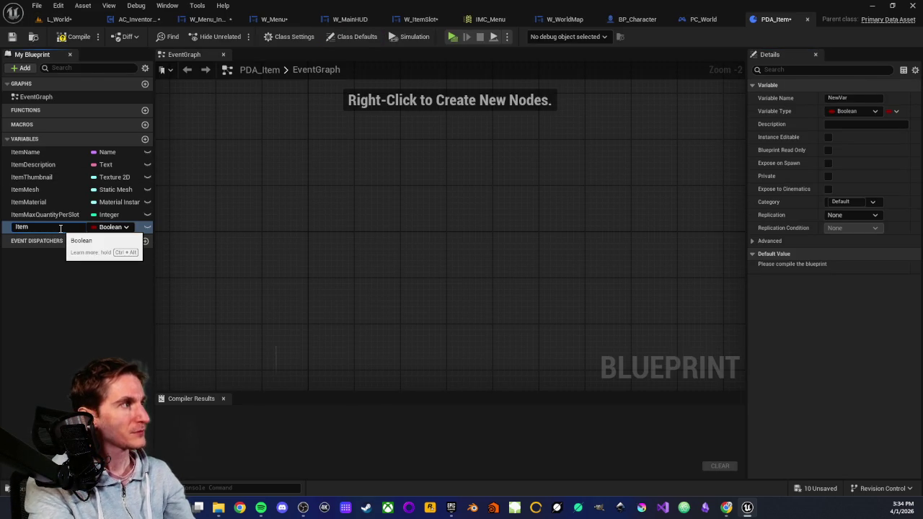
pyautogui.write('R')
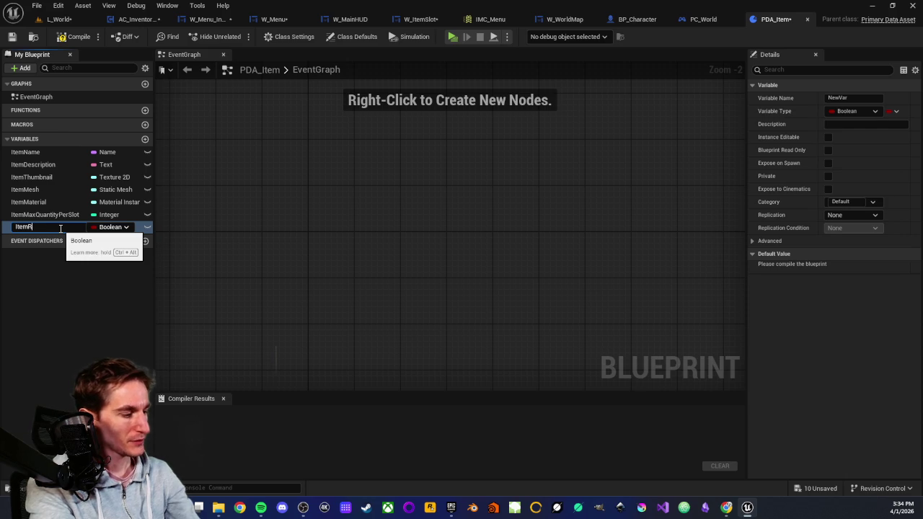
pyautogui.write('eference')
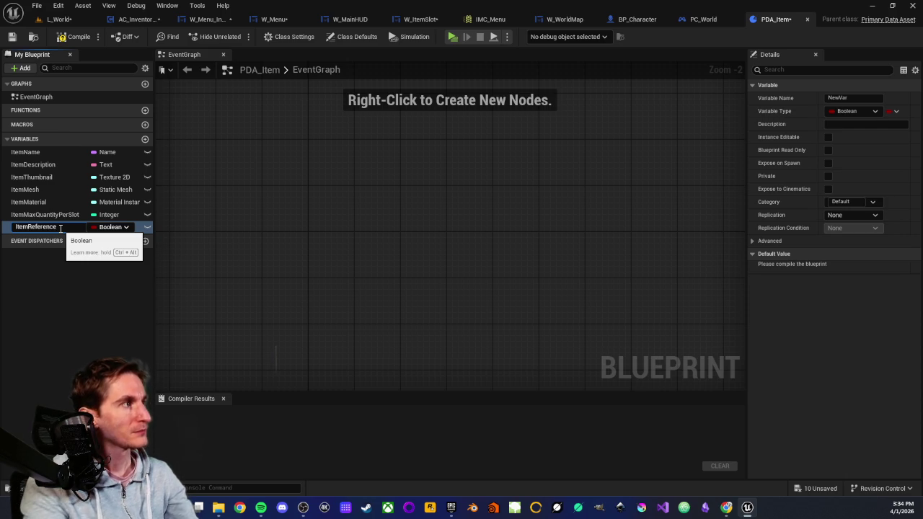
pyautogui.press('Return')
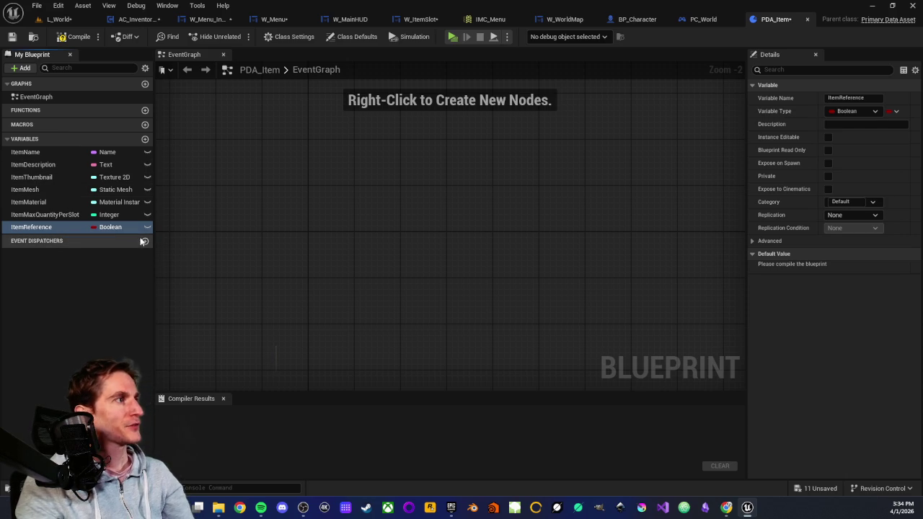
pyautogui.click(126, 227)
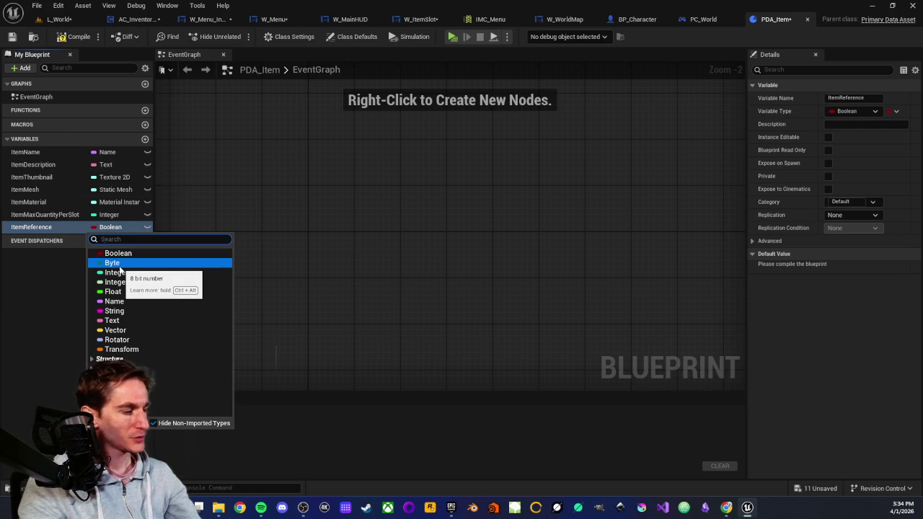
pyautogui.write('actor')
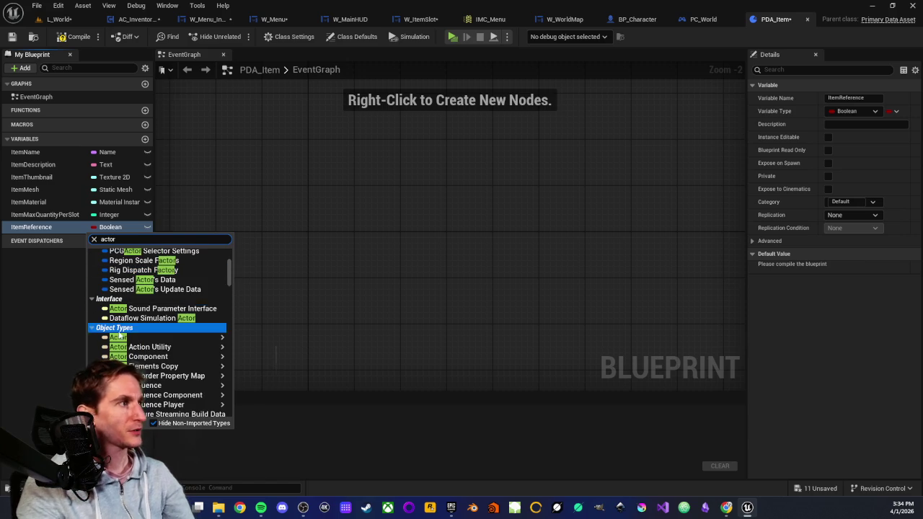
pyautogui.moveTo(223, 339)
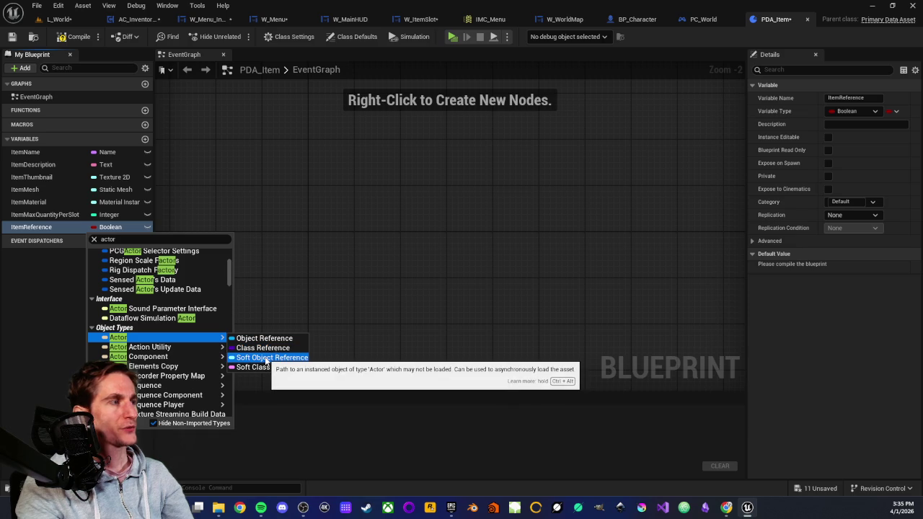
pyautogui.click(264, 358)
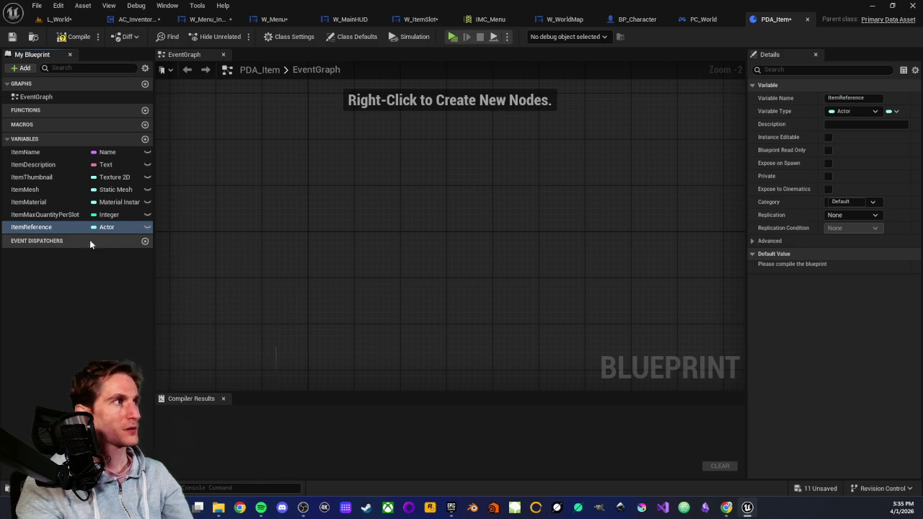
# - Compile and save PDA_Item, then glance at the Item Reference default options
pyautogui.click(69, 41)
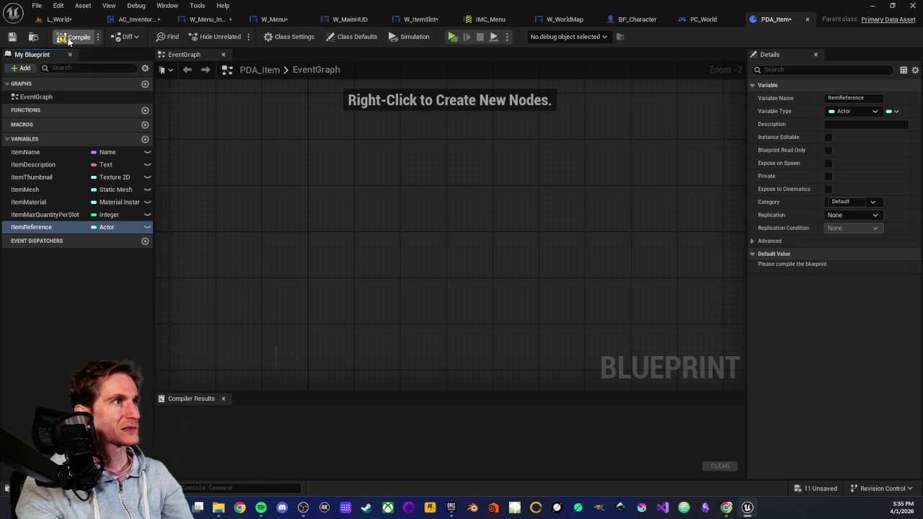
pyautogui.click(11, 37)
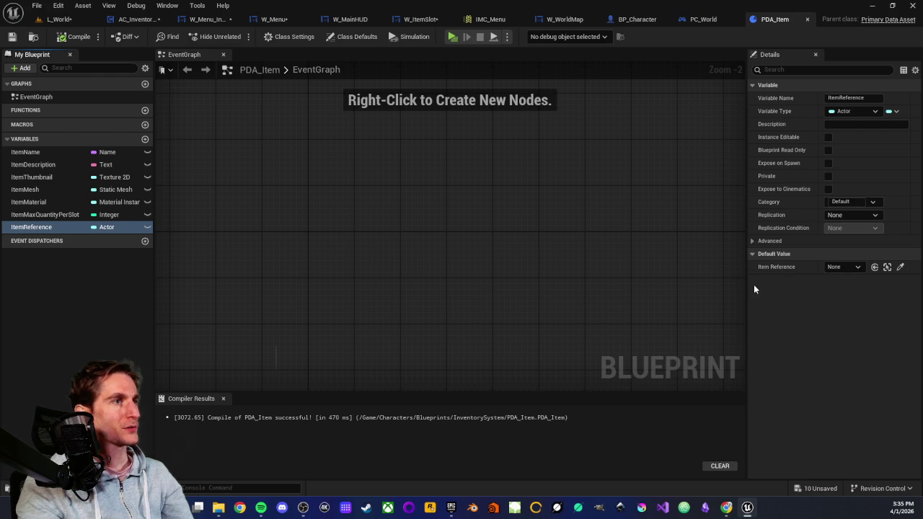
pyautogui.click(858, 267)
pyautogui.click(810, 264)
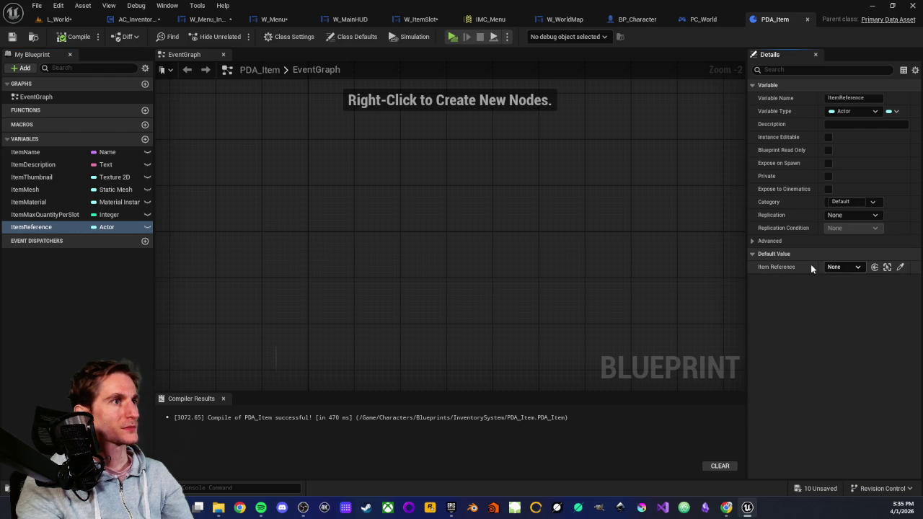
pyautogui.scroll(-1, 387, 190)
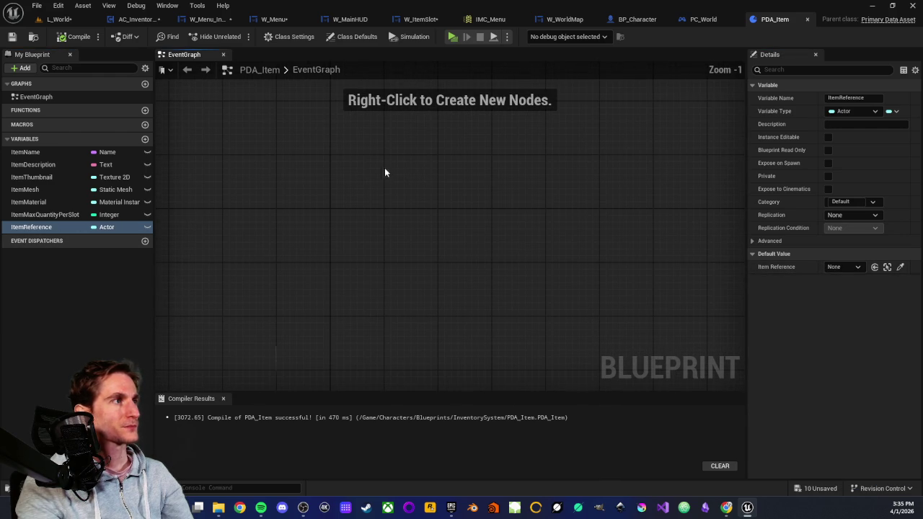
pyautogui.scroll(2, 384, 167)
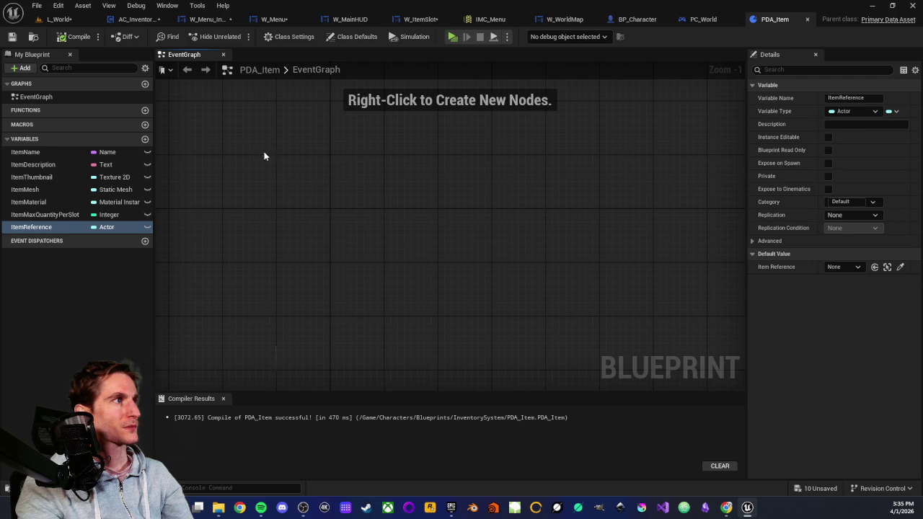
# - Add a new event graph to PDA_Item and delete it again
pyautogui.click(144, 84)
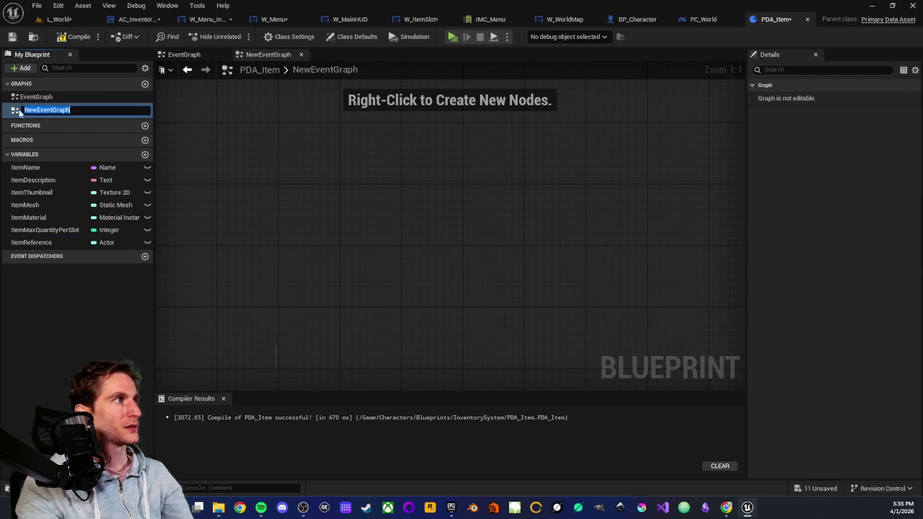
pyautogui.press('BackSpace')
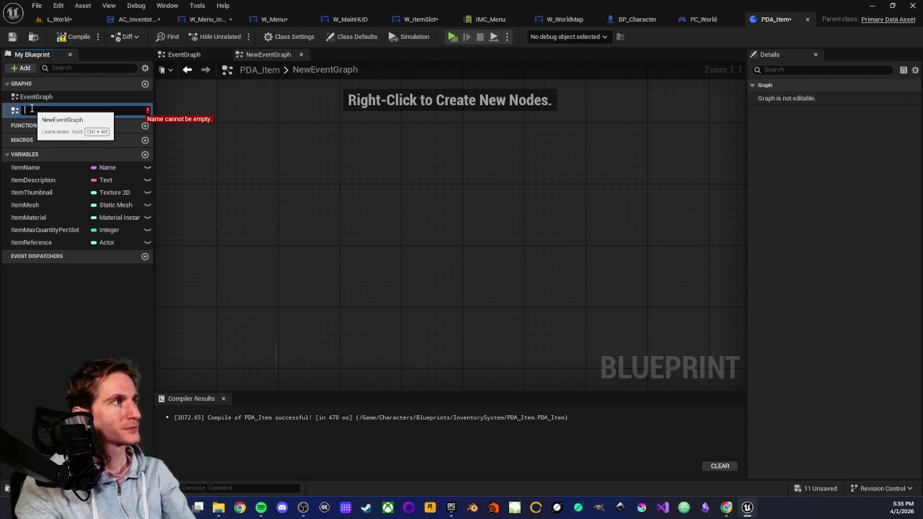
pyautogui.press('Escape')
pyautogui.press('Delete')
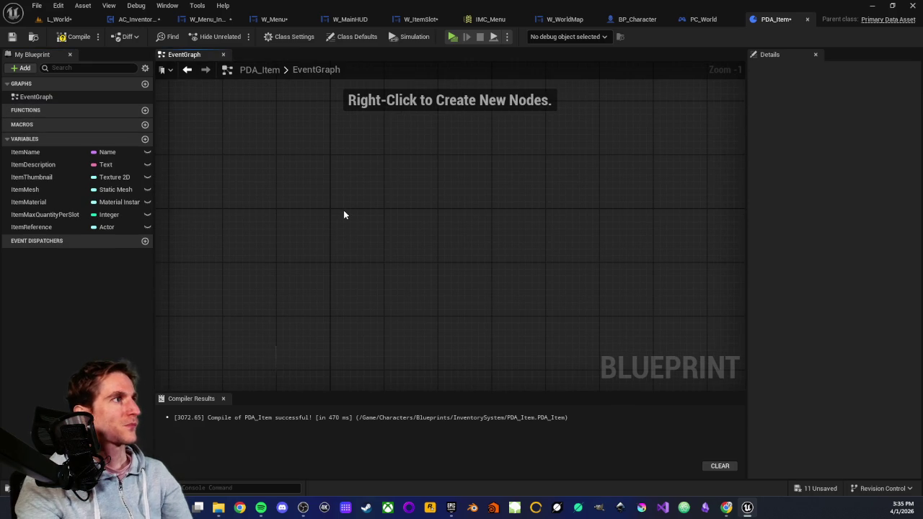
pyautogui.scroll(-1, 317, 222)
# - Browse ItemReference's default actor list without choosing one, then compile and save PDA_Item
pyautogui.click(38, 228)
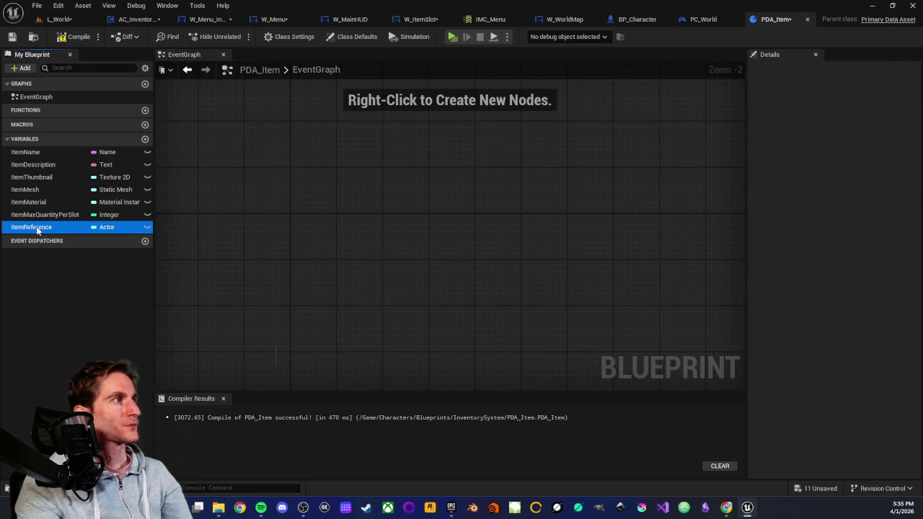
pyautogui.click(858, 267)
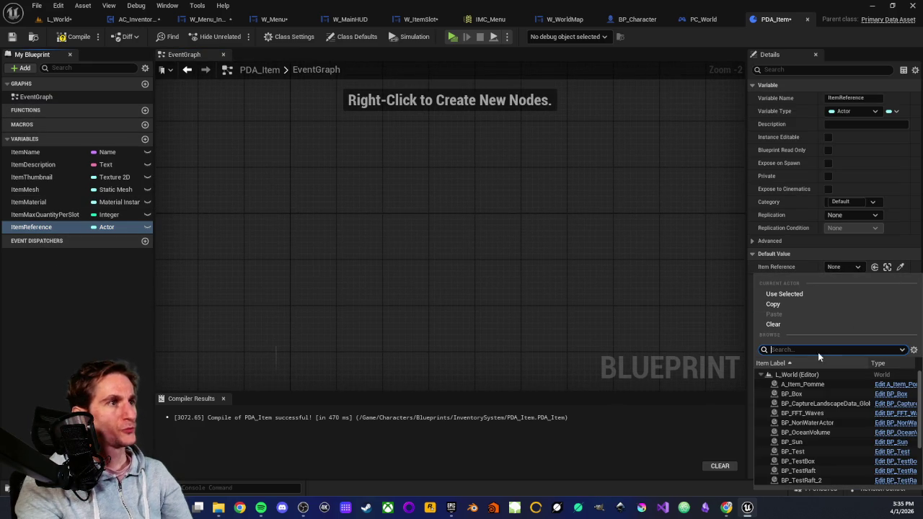
pyautogui.write('sel')
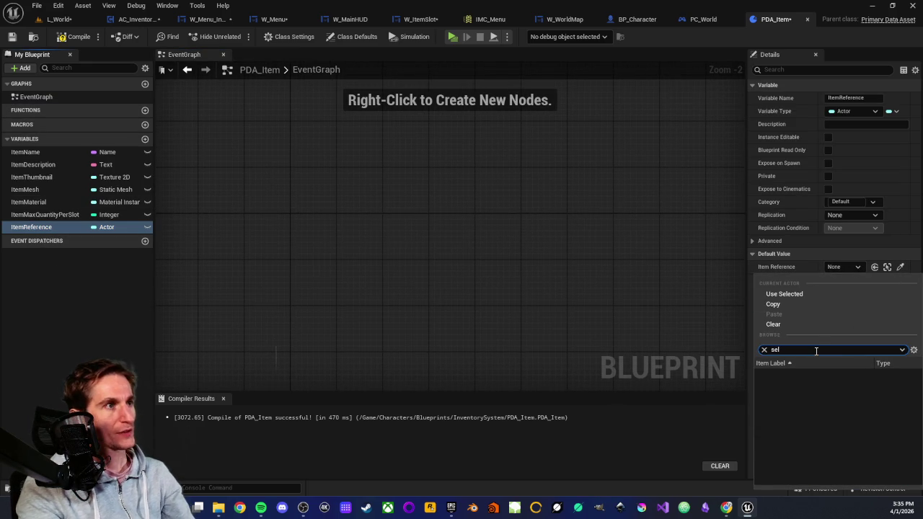
pyautogui.press('BackSpace')
pyautogui.press('BackSpace')
pyautogui.press('BackSpace')
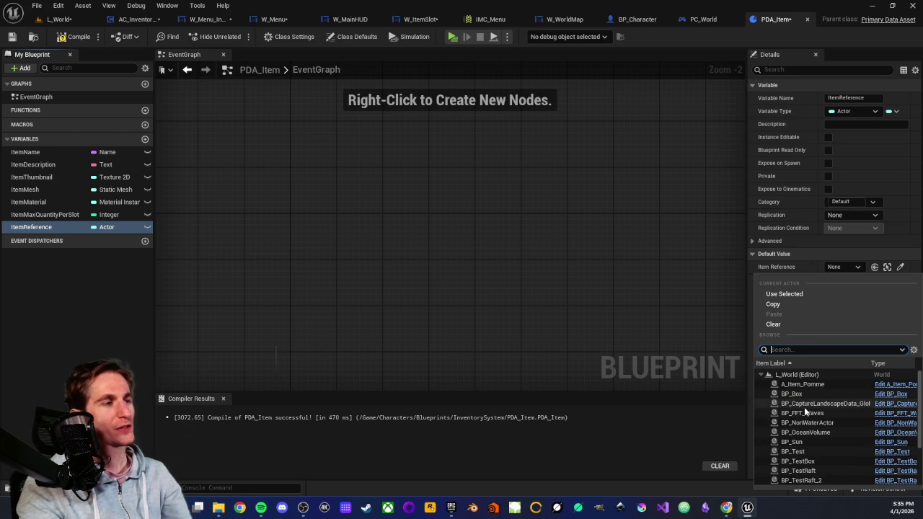
pyautogui.scroll(-3, 804, 415)
pyautogui.scroll(-2, 804, 415)
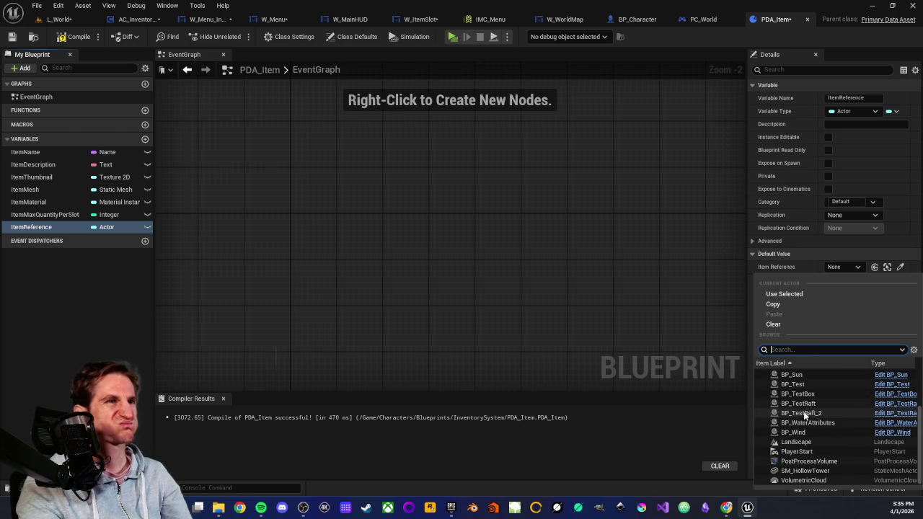
pyautogui.scroll(2, 797, 425)
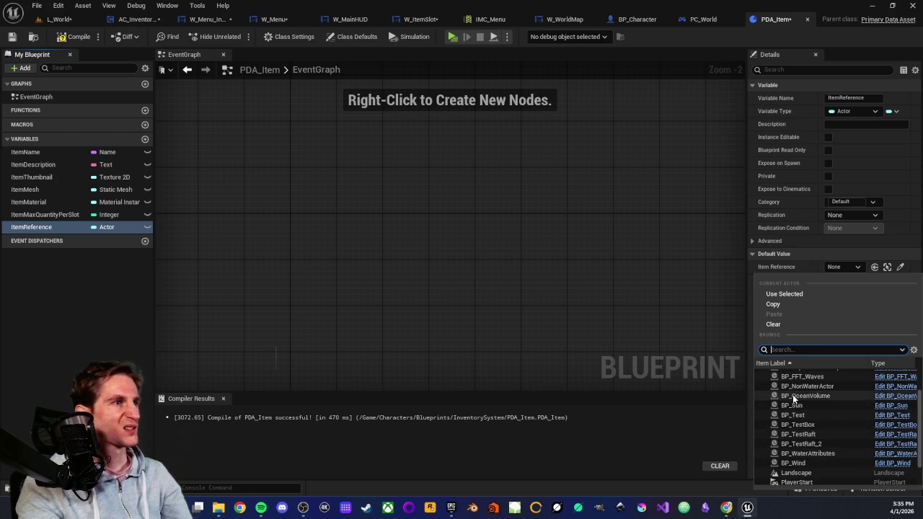
pyautogui.scroll(3, 795, 454)
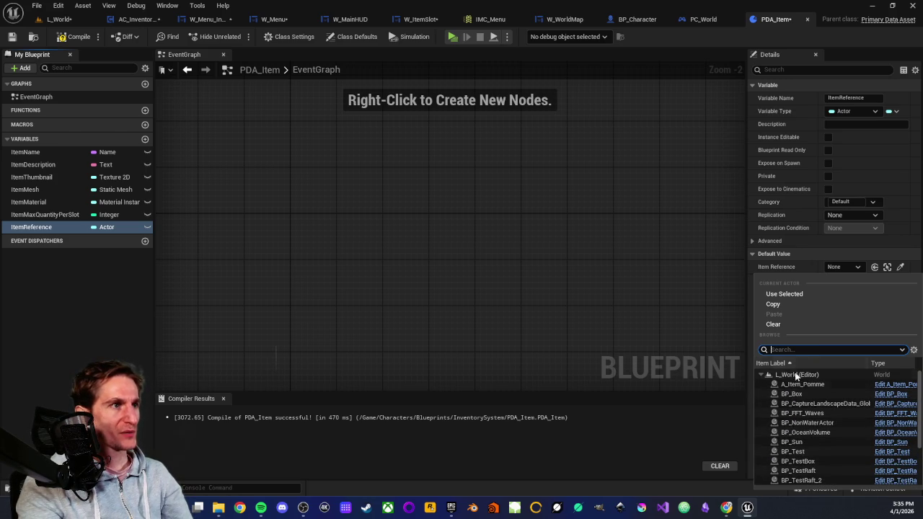
pyautogui.scroll(-2, 809, 386)
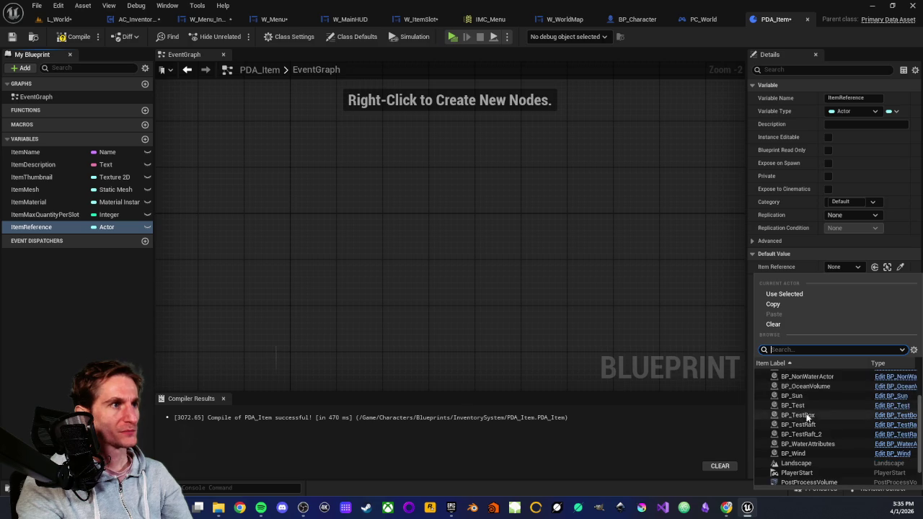
pyautogui.scroll(2, 806, 411)
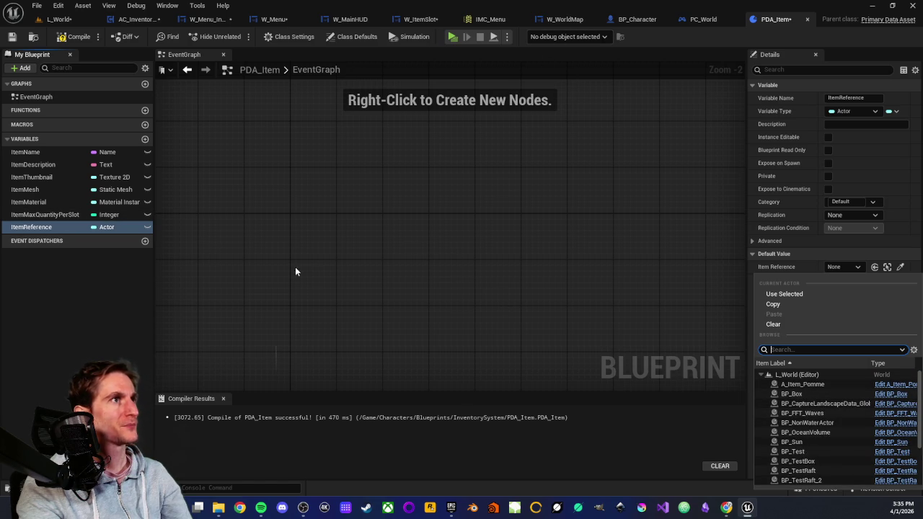
pyautogui.click(207, 254)
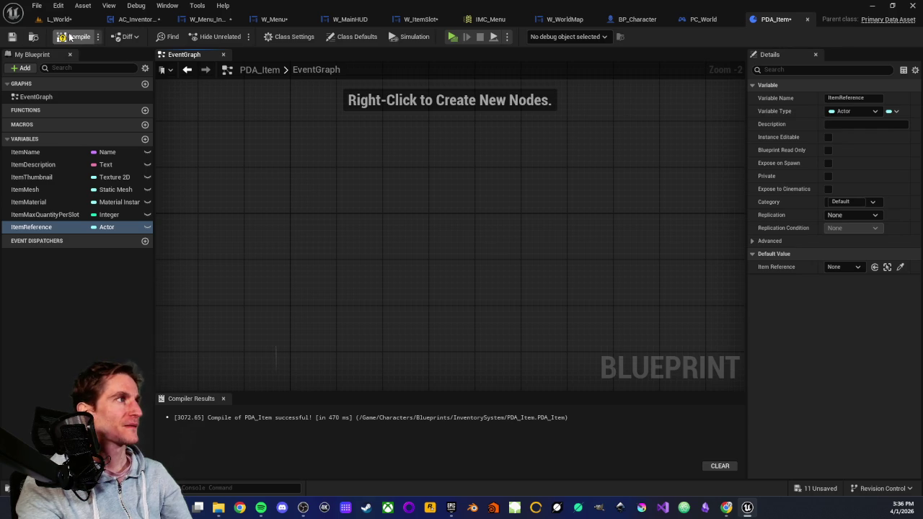
pyautogui.click(12, 38)
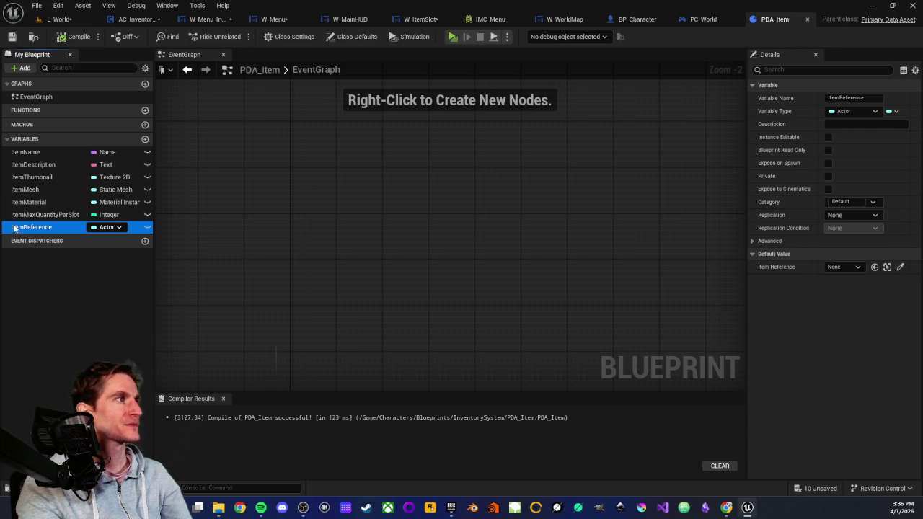
# - Open the DA_Pomme data asset from the level editor's Content Browser
pyautogui.click(64, 20)
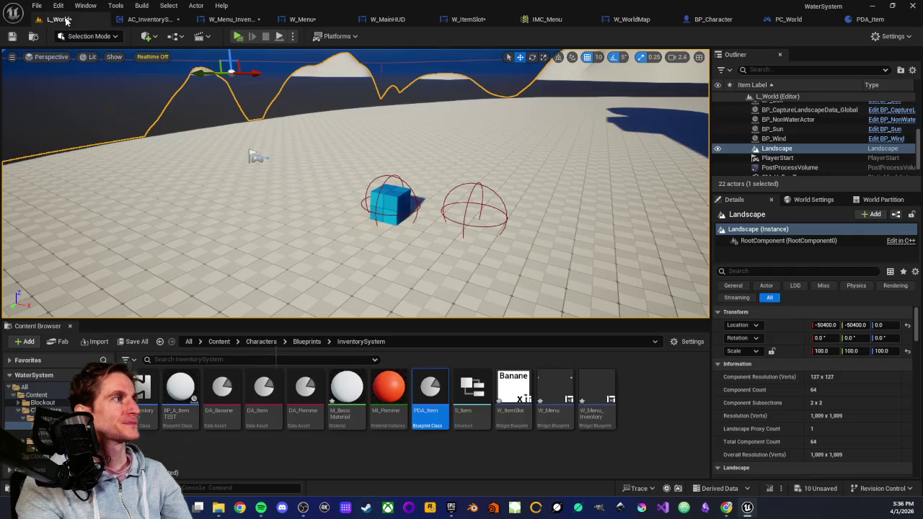
pyautogui.click(264, 397)
pyautogui.click(261, 445)
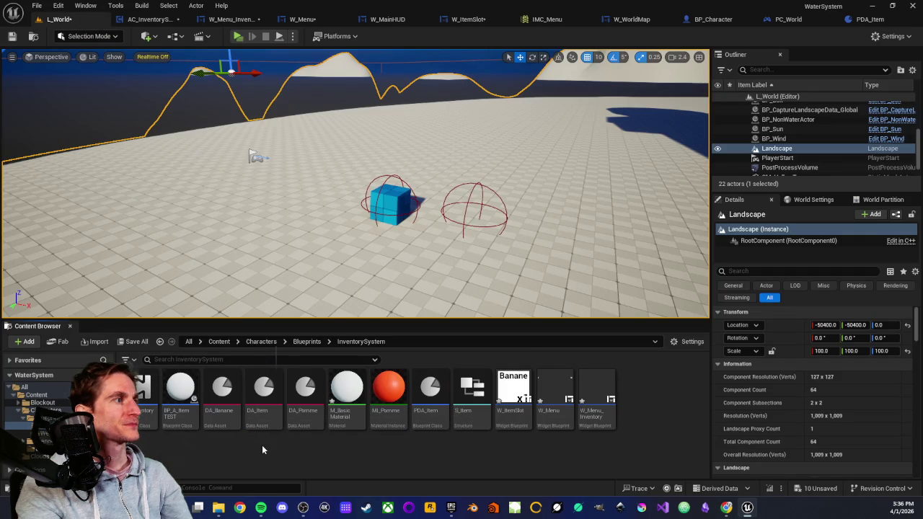
pyautogui.click(301, 409)
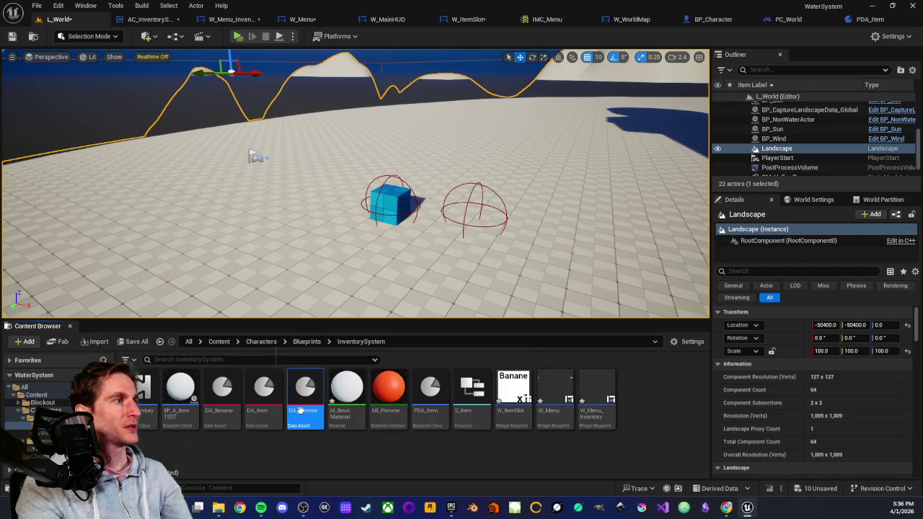
pyautogui.doubleClick(302, 410)
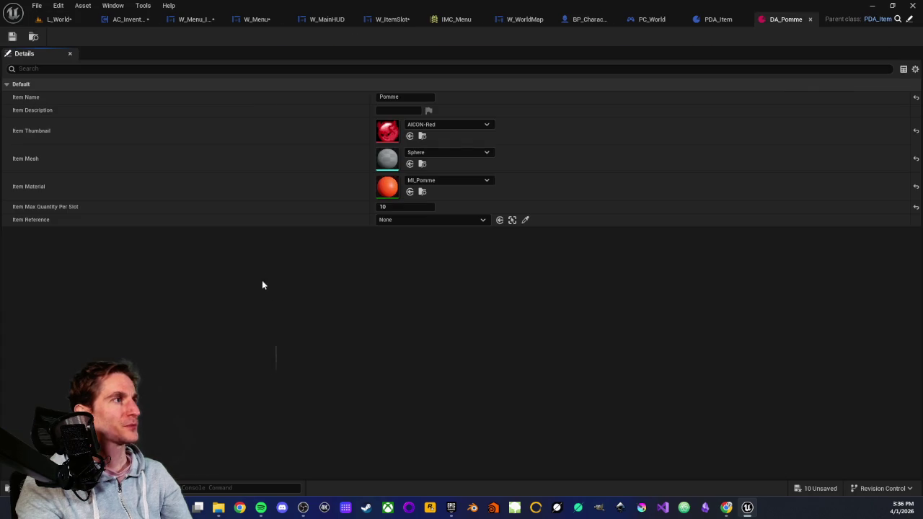
# - Set DA_Pomme's Item Reference to A_Item_Pomme and save it
pyautogui.click(442, 221)
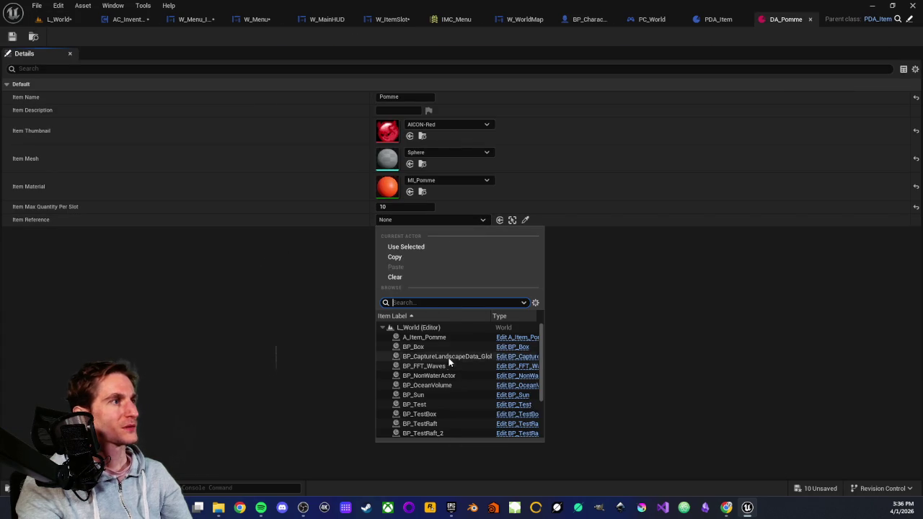
pyautogui.click(411, 338)
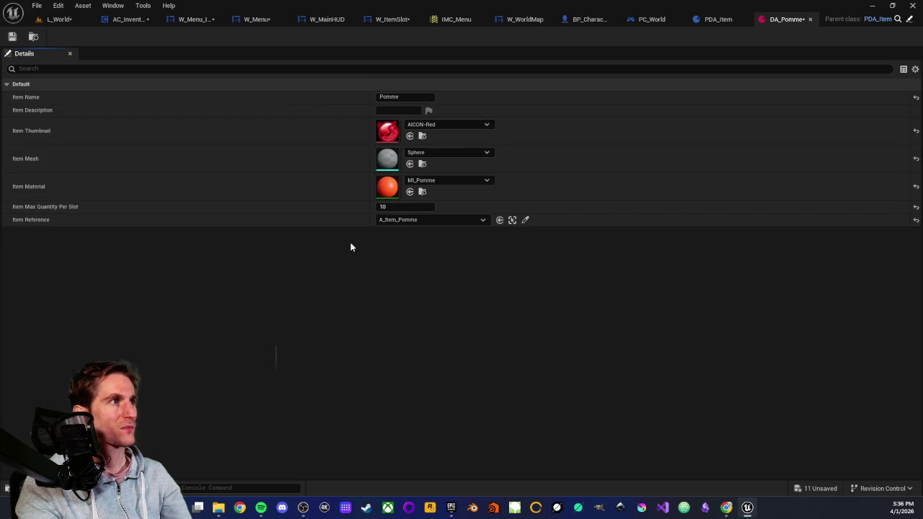
pyautogui.click(12, 37)
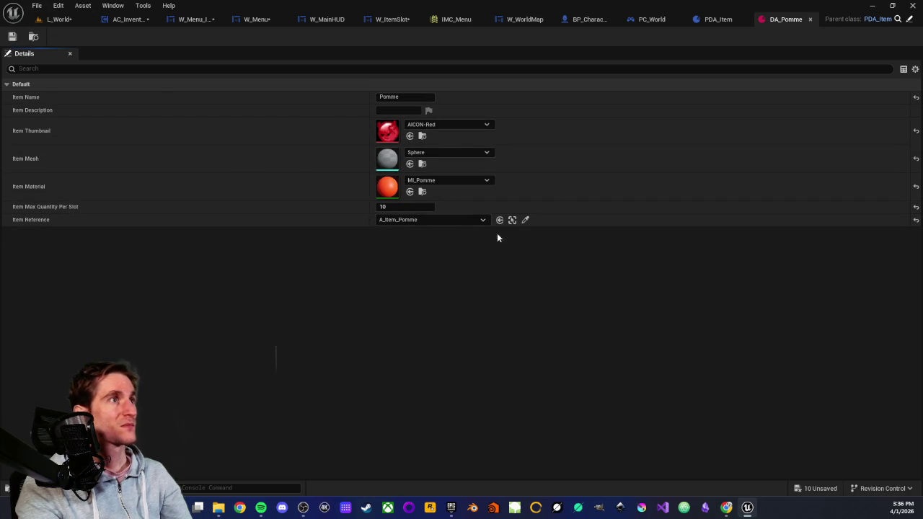
pyautogui.click(52, 19)
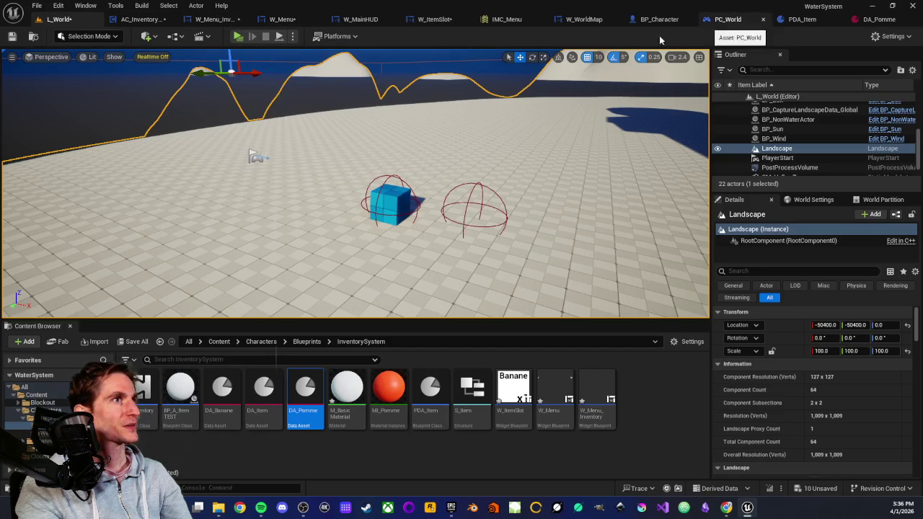
# - Select the BP_Box cube in the level, then switch to W_ItemSlot's EventGraph
pyautogui.click(395, 200)
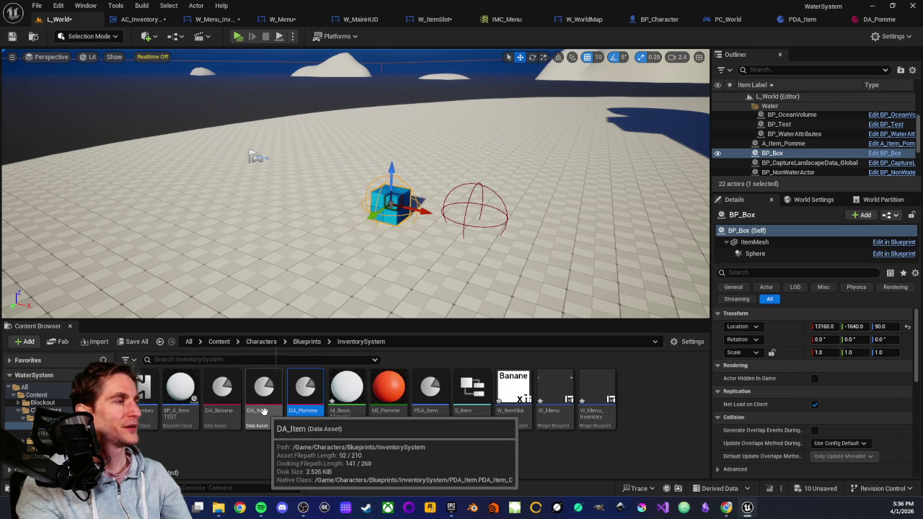
pyautogui.click(279, 442)
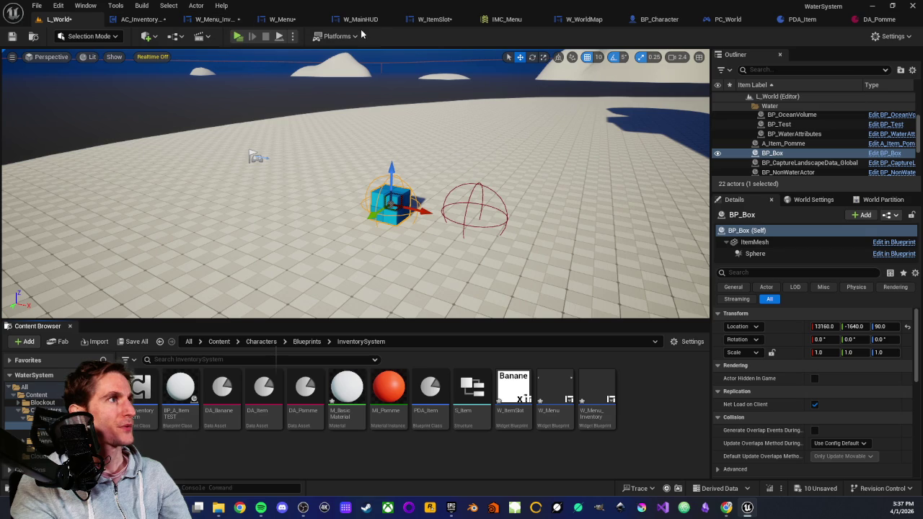
pyautogui.click(432, 19)
# - Add a Get Item Reference node pulled from the Item Data reference
pyautogui.scroll(4, 412, 216)
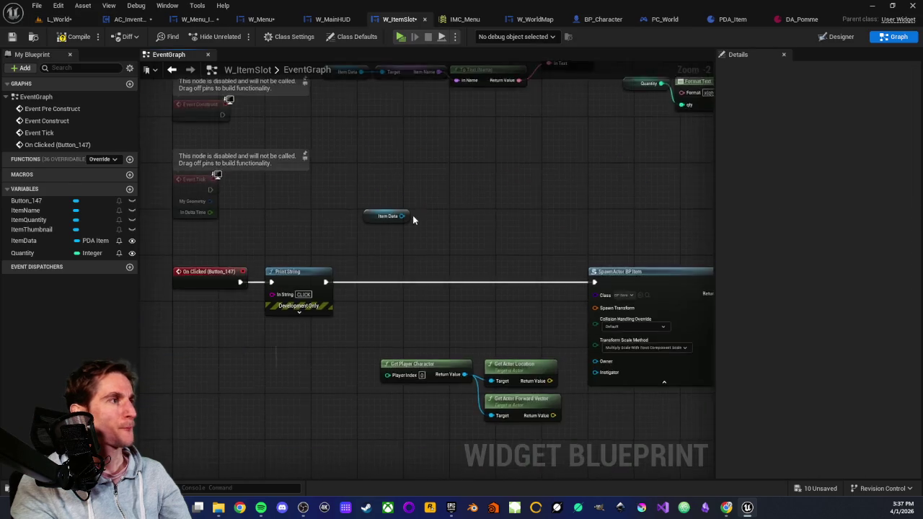
pyautogui.moveTo(338, 185); pyautogui.dragTo(301, 231)
pyautogui.moveTo(317, 256); pyautogui.dragTo(353, 252)
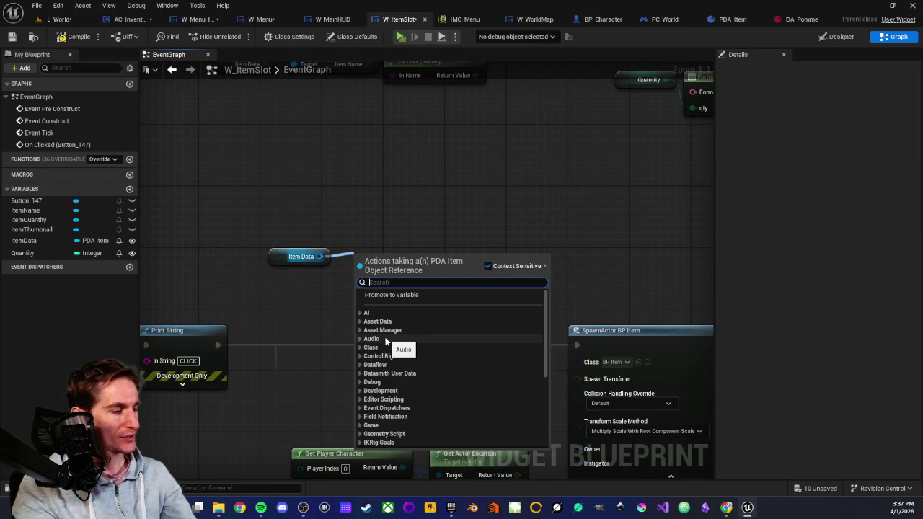
pyautogui.write('get')
pyautogui.scroll(-5, 392, 367)
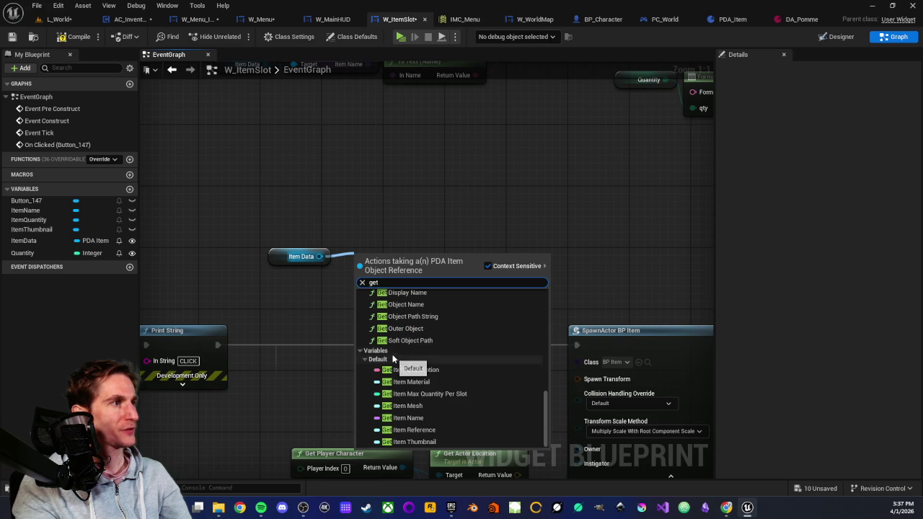
pyautogui.click(412, 429)
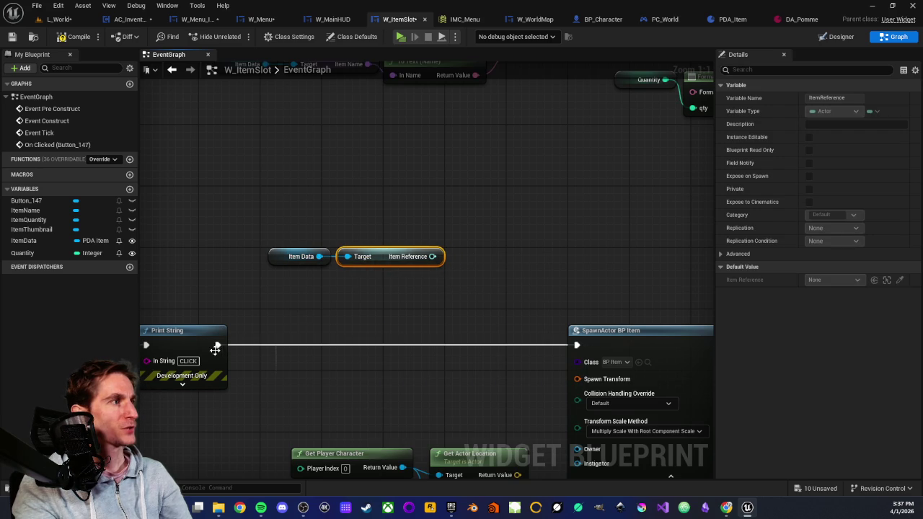
# - Feed Item Reference into a new Async Load Asset node that runs after Print String
pyautogui.moveTo(475, 255); pyautogui.dragTo(515, 265)
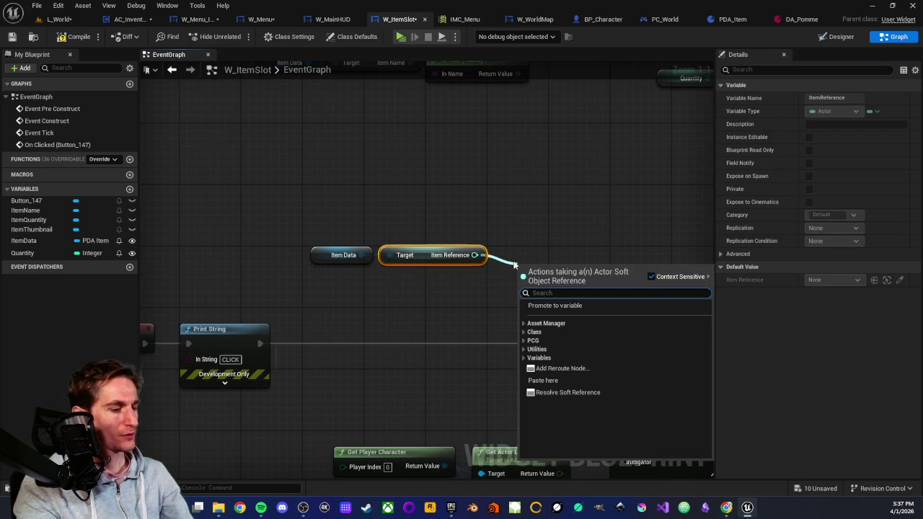
pyautogui.write('load')
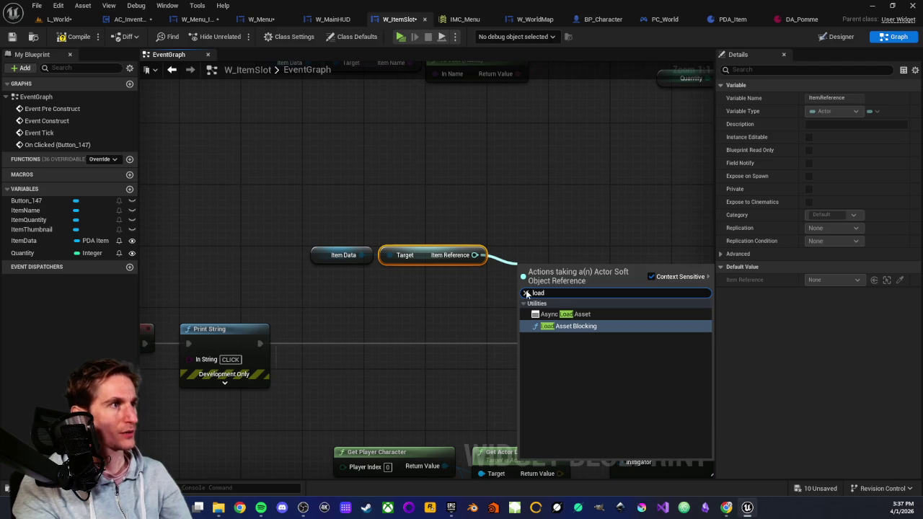
pyautogui.click(548, 315)
pyautogui.moveTo(393, 315); pyautogui.dragTo(394, 338)
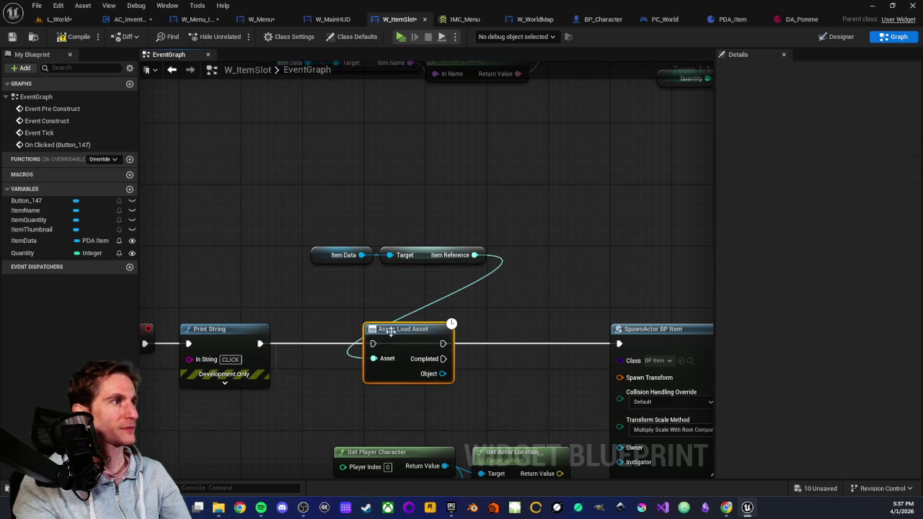
pyautogui.moveTo(261, 343)
pyautogui.mouseDown()
pyautogui.moveTo(373, 343)
pyautogui.moveTo(461, 296)
pyautogui.moveTo(466, 287)
pyautogui.moveTo(411, 238)
pyautogui.moveTo(443, 245)
pyautogui.moveTo(409, 238)
pyautogui.moveTo(555, 380)
pyautogui.moveTo(554, 433)
pyautogui.mouseUp()
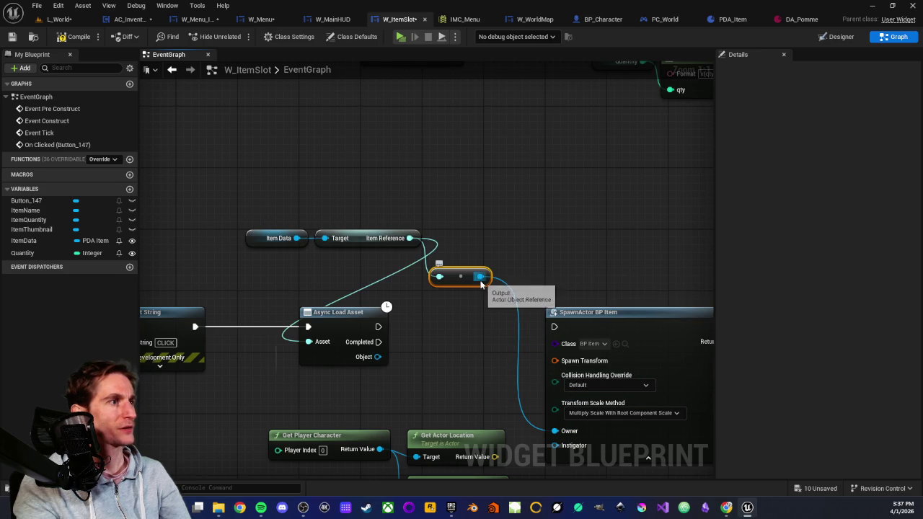
# - Disconnect the conversion node from SpawnActor's Owner and add a Spawn Actor from Class node
pyautogui.keyDown('alt'); pyautogui.click(480, 278); pyautogui.keyUp('alt')
pyautogui.moveTo(458, 275)
pyautogui.mouseDown()
pyautogui.moveTo(465, 253)
pyautogui.moveTo(527, 261)
pyautogui.mouseUp()
pyautogui.write('spawn')
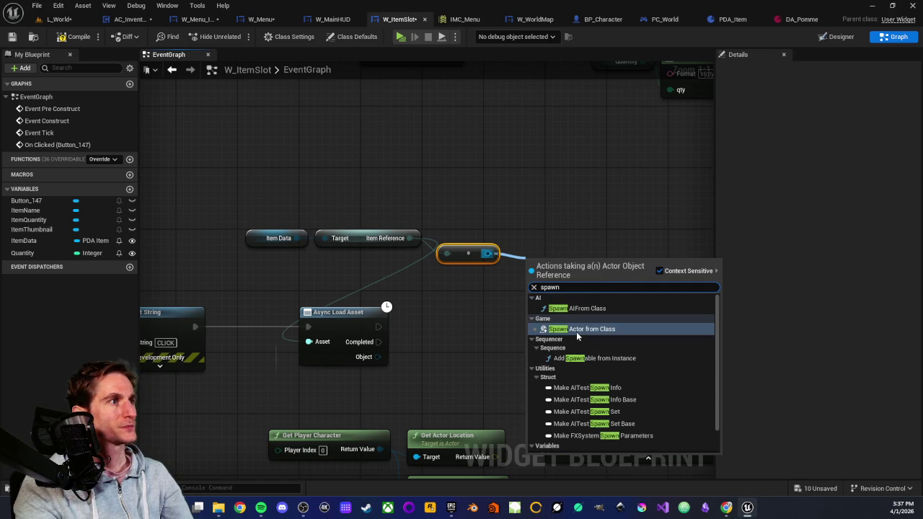
pyautogui.press('Return')
pyautogui.scroll(-2, 484, 322)
pyautogui.scroll(2, 461, 289)
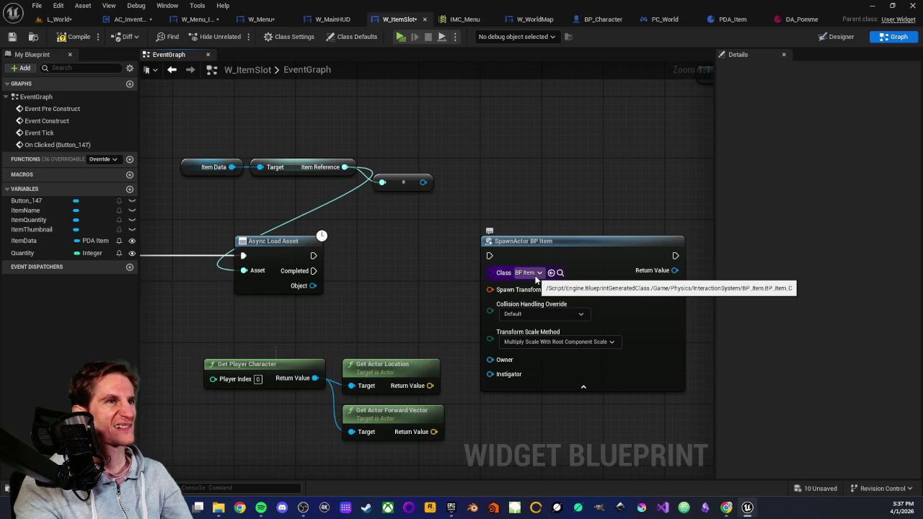
# - Delete the Async Load Asset, SpawnActor BP Item, Get Player Character and Get Actor nodes
pyautogui.moveTo(399, 278)
pyautogui.mouseDown()
pyautogui.moveTo(450, 243)
pyautogui.moveTo(415, 256)
pyautogui.mouseUp()
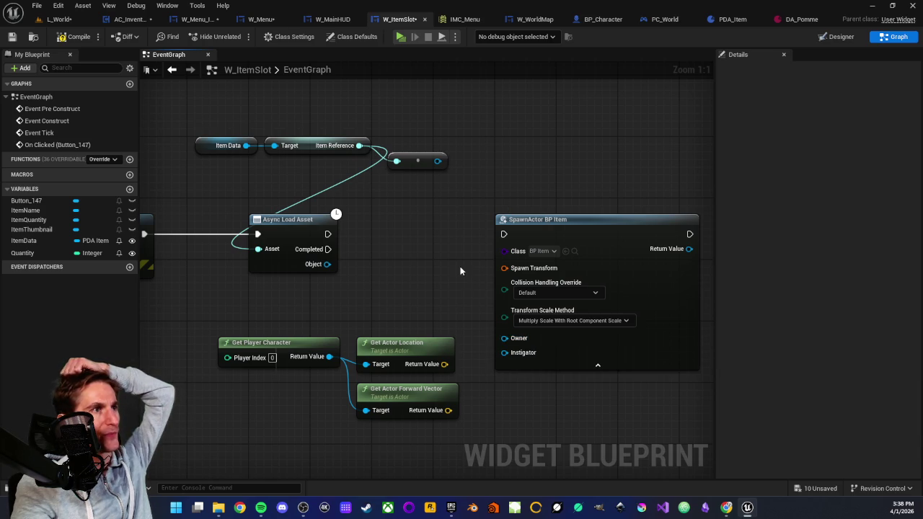
pyautogui.scroll(-2, 458, 267)
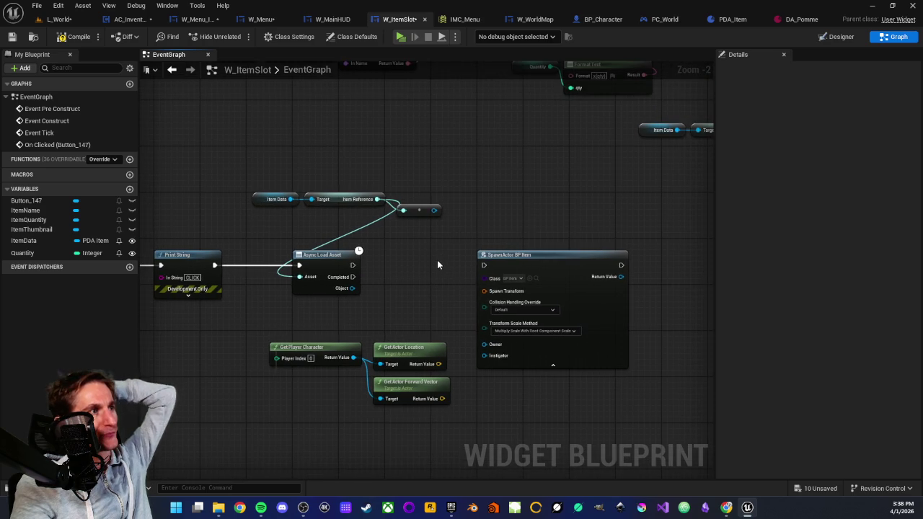
pyautogui.moveTo(246, 172); pyautogui.dragTo(507, 447)
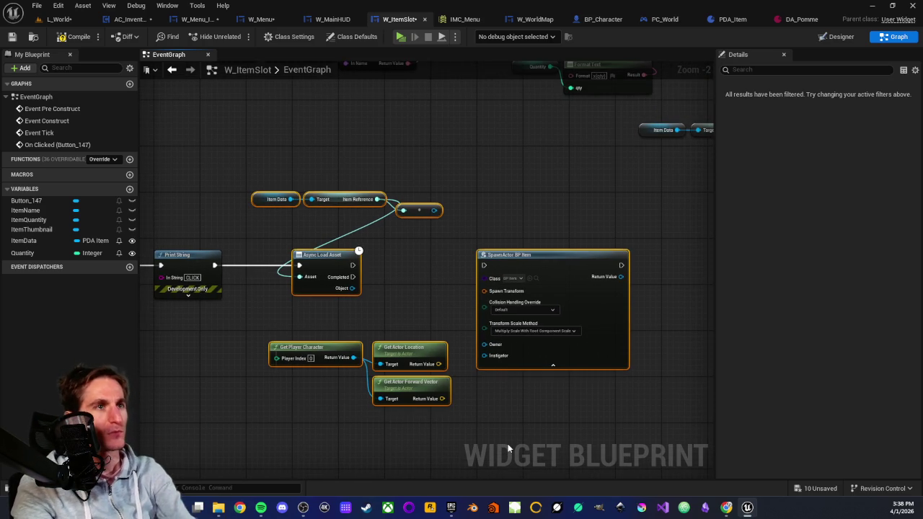
pyautogui.press('Delete')
pyautogui.scroll(-2, 374, 355)
pyautogui.moveTo(373, 355); pyautogui.dragTo(433, 351)
pyautogui.scroll(2, 433, 317)
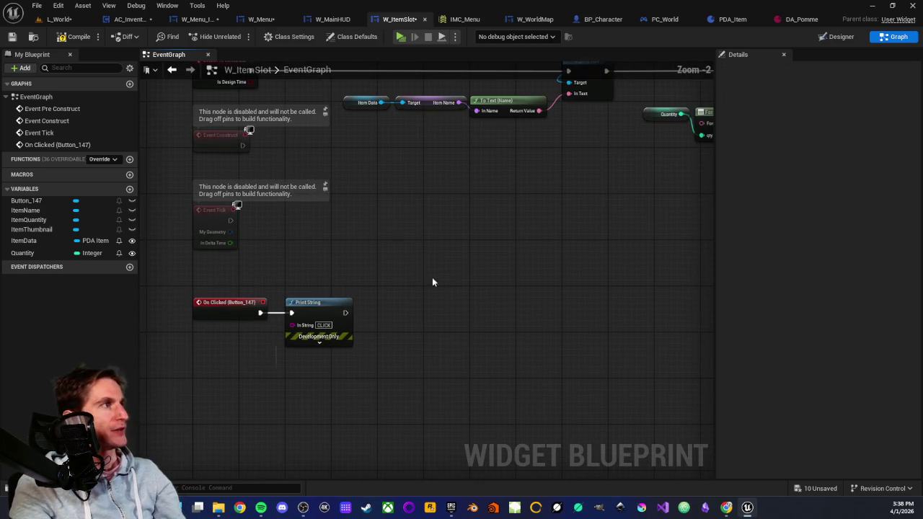
# - Compile the W_ItemSlot widget blueprint
pyautogui.click(62, 39)
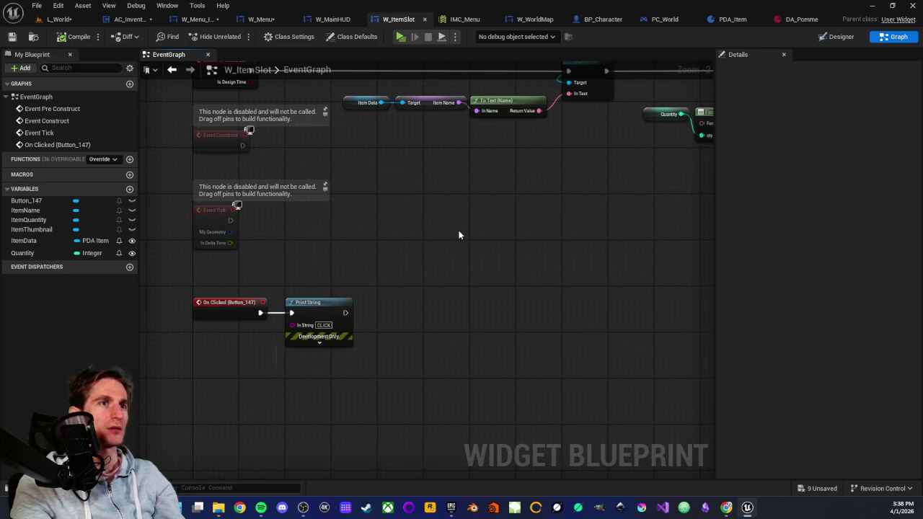
pyautogui.scroll(-2, 493, 230)
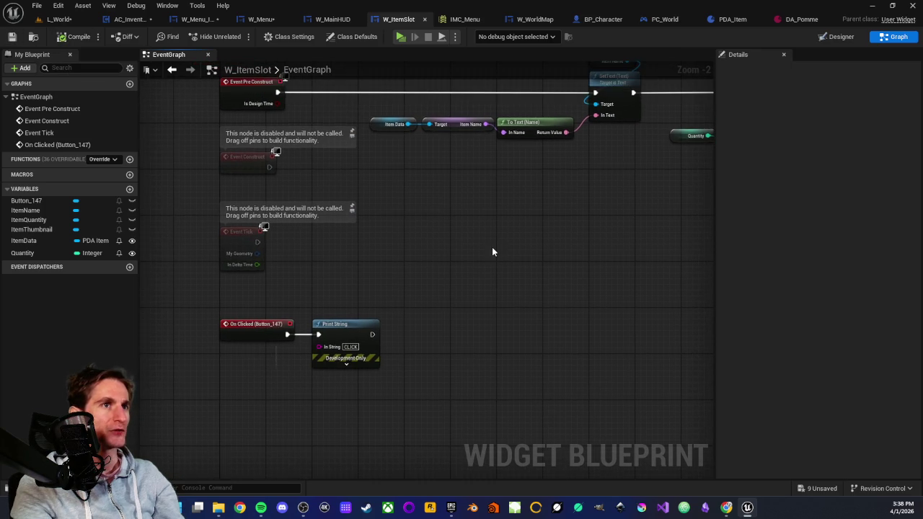
pyautogui.scroll(2, 492, 252)
pyautogui.scroll(-2, 424, 255)
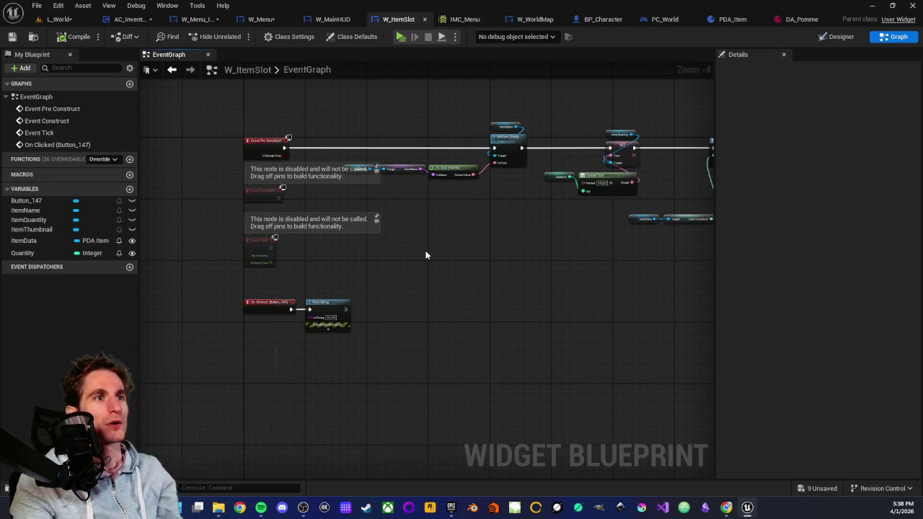
# - Pan and zoom around the EventGraph to review the Pre Construct chain and On Clicked Print String
pyautogui.moveTo(539, 262)
pyautogui.mouseDown()
pyautogui.moveTo(412, 308)
pyautogui.moveTo(546, 321)
pyautogui.mouseUp()
pyautogui.scroll(-1, 492, 331)
pyautogui.scroll(2, 501, 329)
pyautogui.scroll(-1, 481, 336)
pyautogui.scroll(-1, 482, 336)
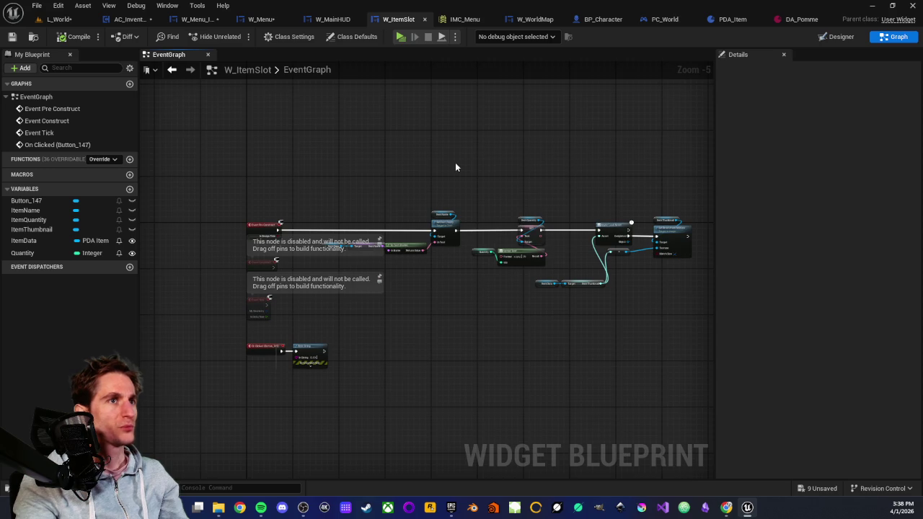
pyautogui.scroll(1, 400, 176)
pyautogui.scroll(-1, 400, 179)
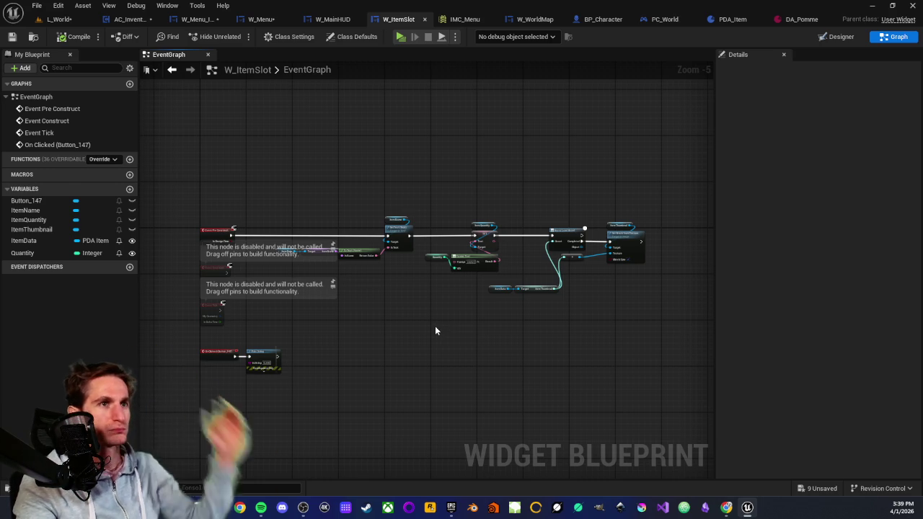
pyautogui.scroll(2, 403, 283)
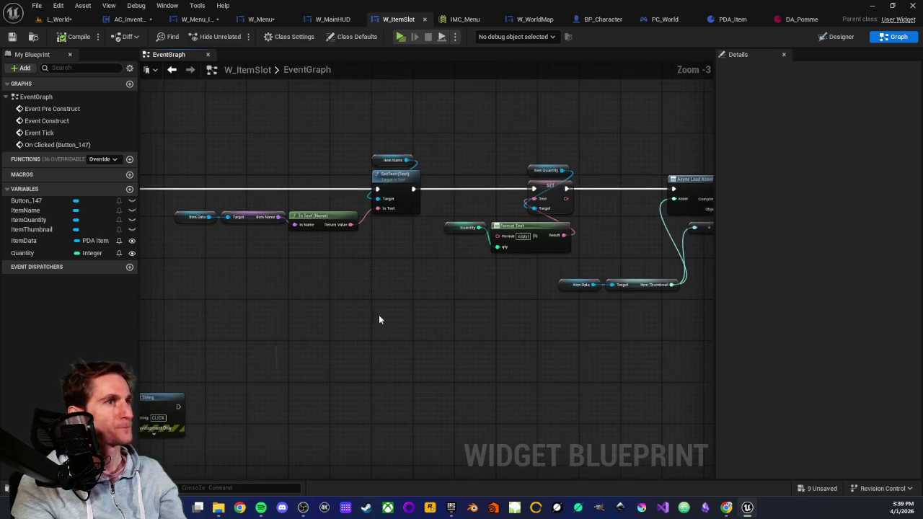
pyautogui.scroll(-1, 382, 321)
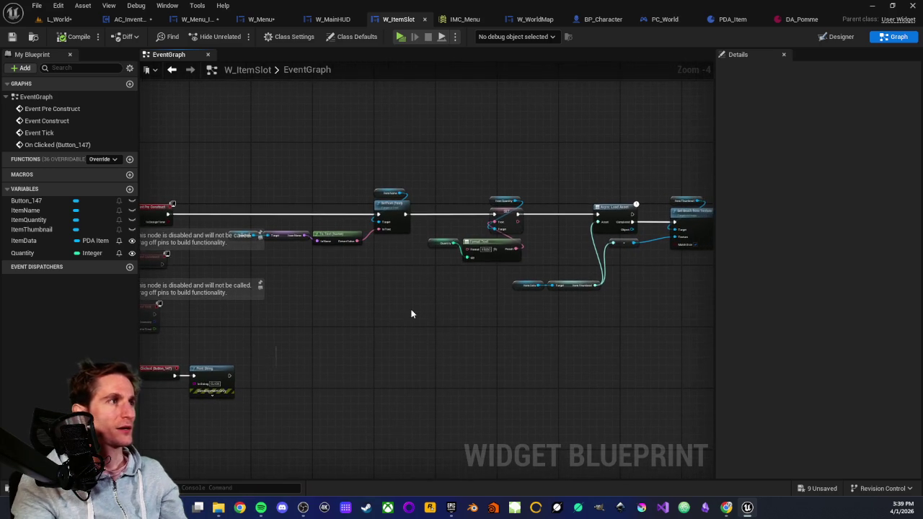
pyautogui.scroll(-1, 411, 313)
pyautogui.scroll(2, 411, 314)
pyautogui.scroll(-2, 426, 305)
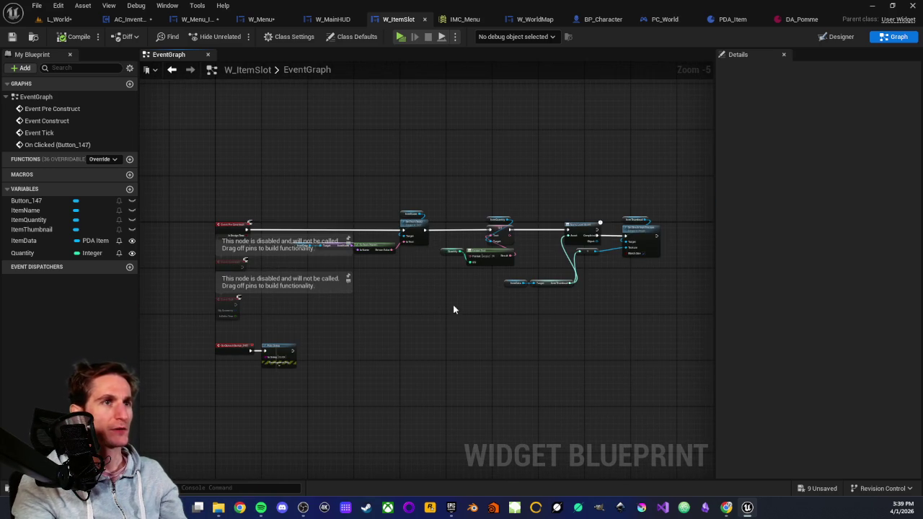
pyautogui.scroll(2, 464, 314)
pyautogui.scroll(-2, 464, 314)
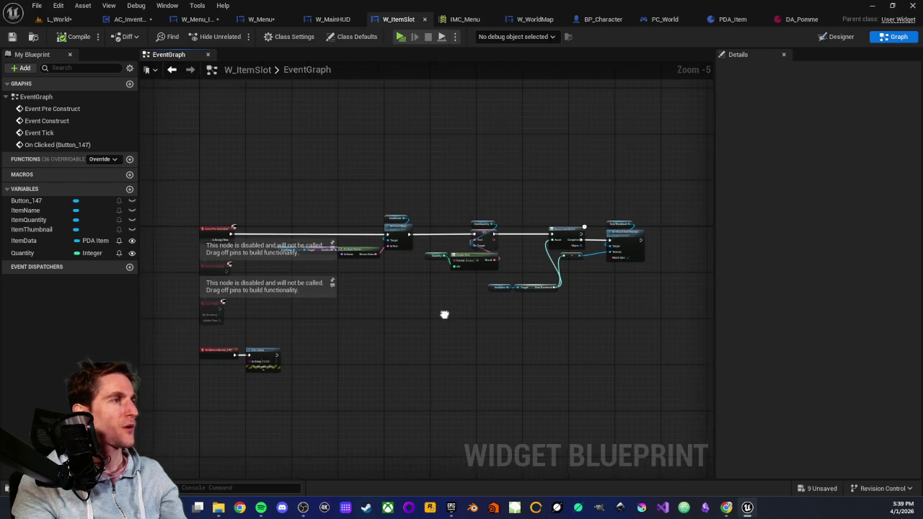
pyautogui.scroll(1, 443, 314)
pyautogui.scroll(-1, 440, 315)
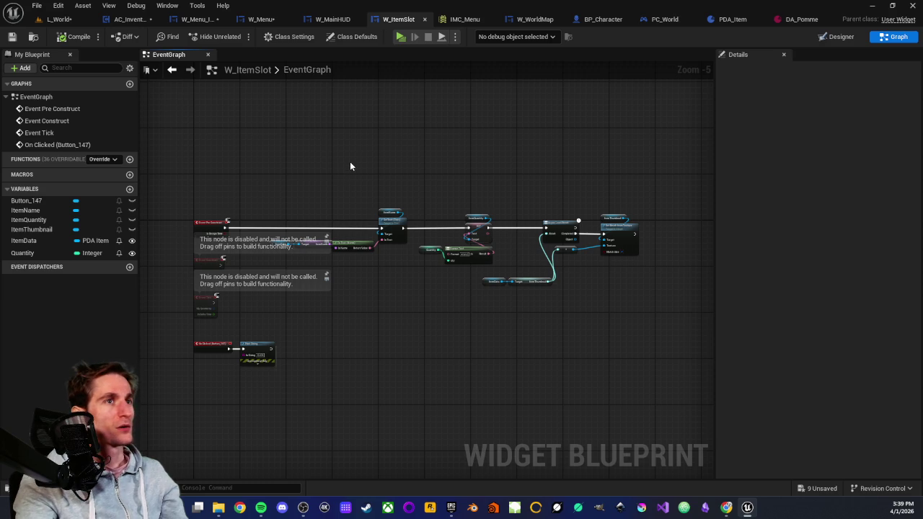
pyautogui.scroll(1, 350, 165)
pyautogui.scroll(-1, 351, 166)
pyautogui.moveTo(383, 187)
pyautogui.mouseDown()
pyautogui.moveTo(405, 164)
pyautogui.moveTo(432, 185)
pyautogui.moveTo(411, 175)
pyautogui.mouseUp()
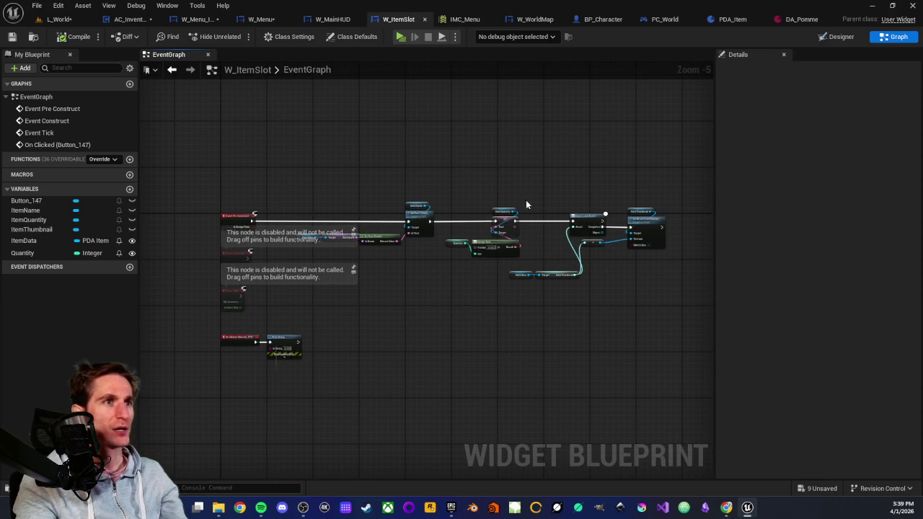
pyautogui.moveTo(526, 204); pyautogui.dragTo(497, 201)
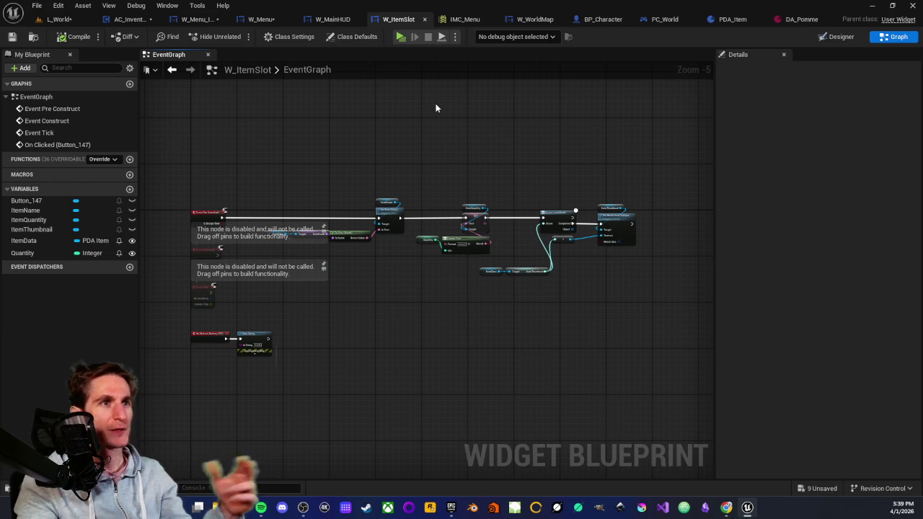
pyautogui.moveTo(408, 134)
pyautogui.mouseDown()
pyautogui.moveTo(393, 134)
pyautogui.moveTo(400, 114)
pyautogui.moveTo(406, 122)
pyautogui.mouseUp()
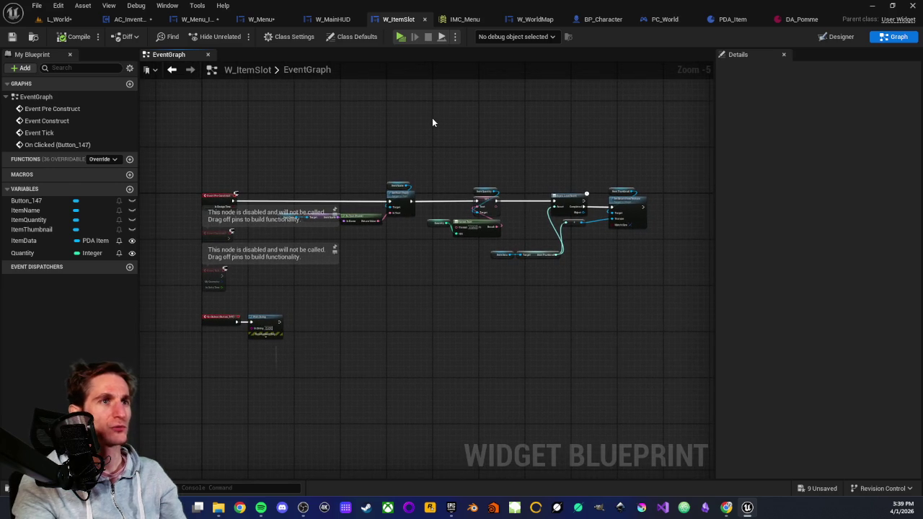
pyautogui.scroll(1, 464, 138)
pyautogui.scroll(-1, 463, 138)
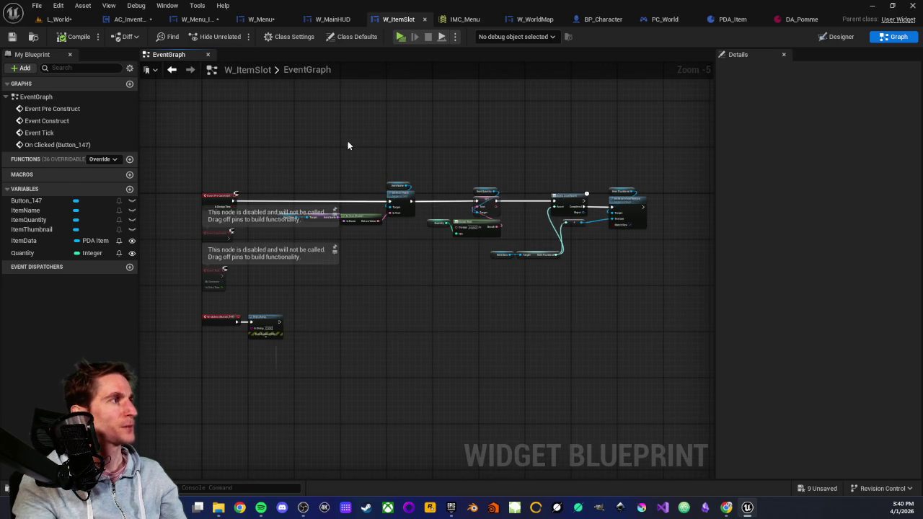
pyautogui.click(62, 19)
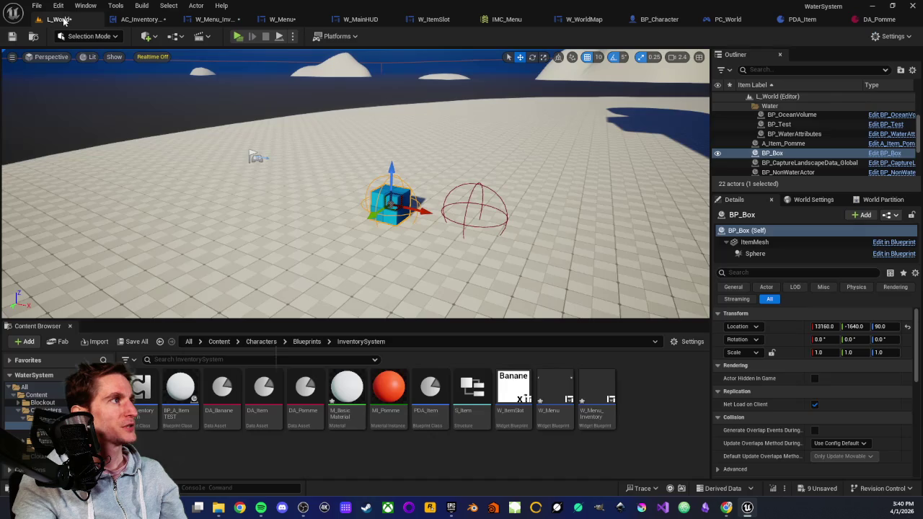
pyautogui.scroll(-2, 389, 202)
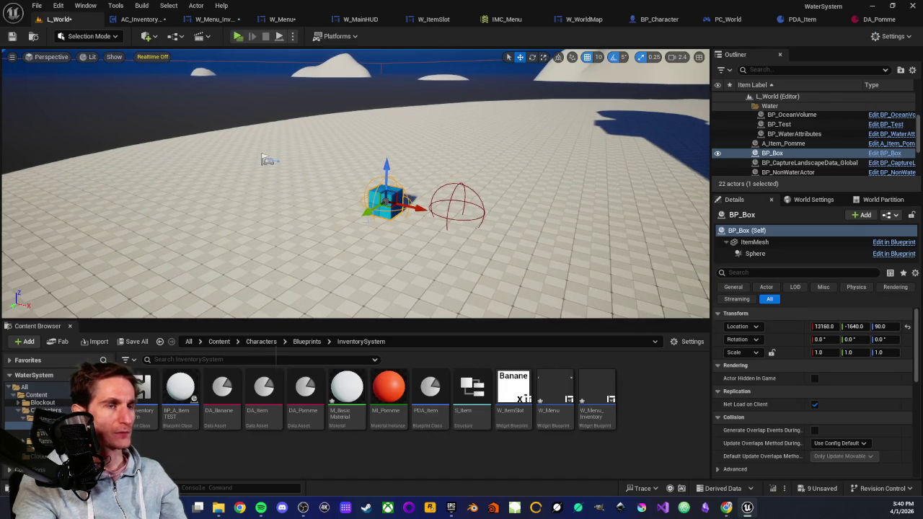
pyautogui.moveTo(389, 202); pyautogui.dragTo(361, 189)
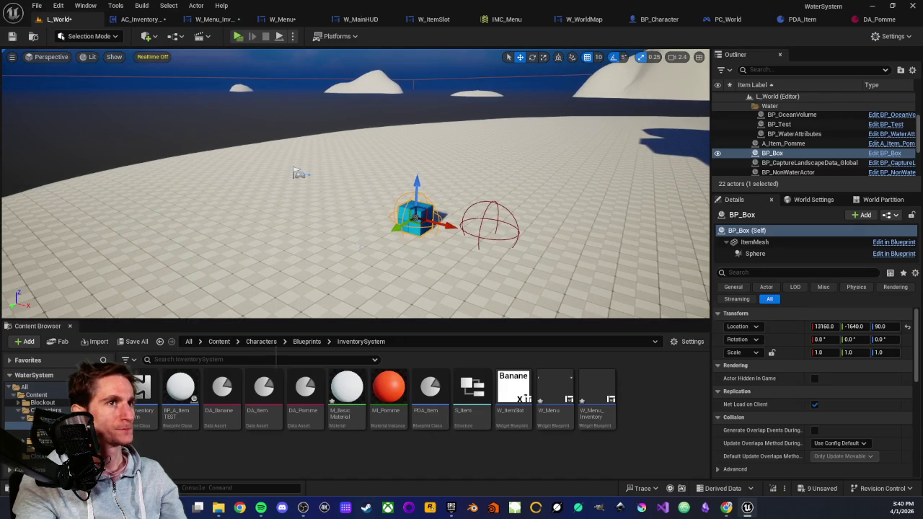
pyautogui.scroll(-1, 389, 202)
pyautogui.scroll(2, 389, 202)
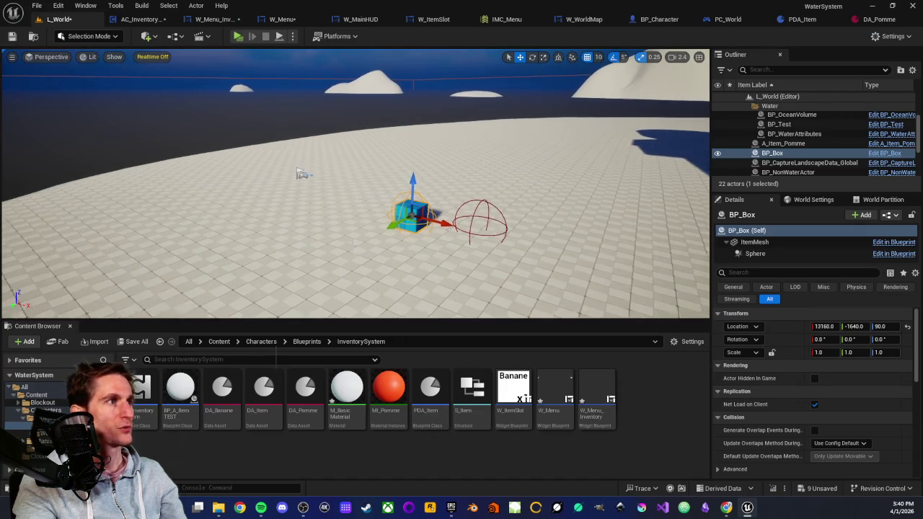
pyautogui.moveTo(389, 202)
pyautogui.mouseDown()
pyautogui.moveTo(397, 231)
pyautogui.moveTo(407, 234)
pyautogui.mouseUp()
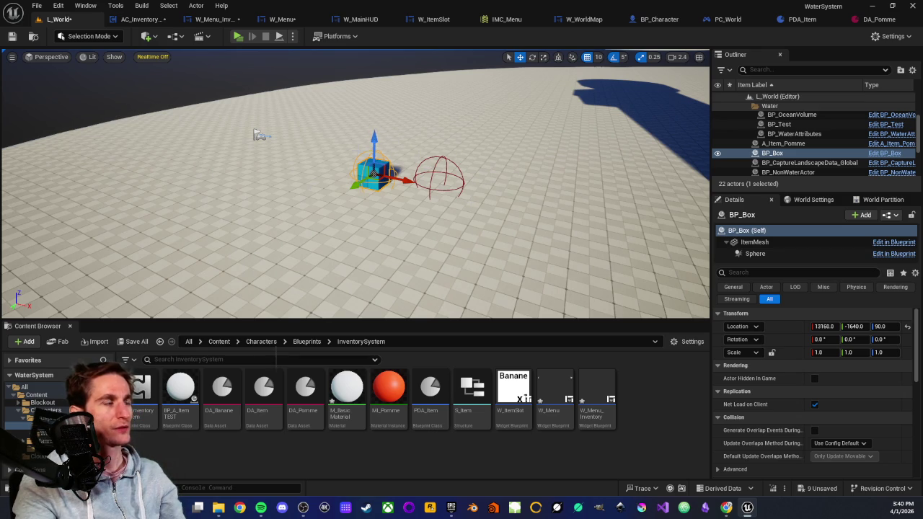
pyautogui.scroll(1, 402, 185)
pyautogui.scroll(-3, 401, 185)
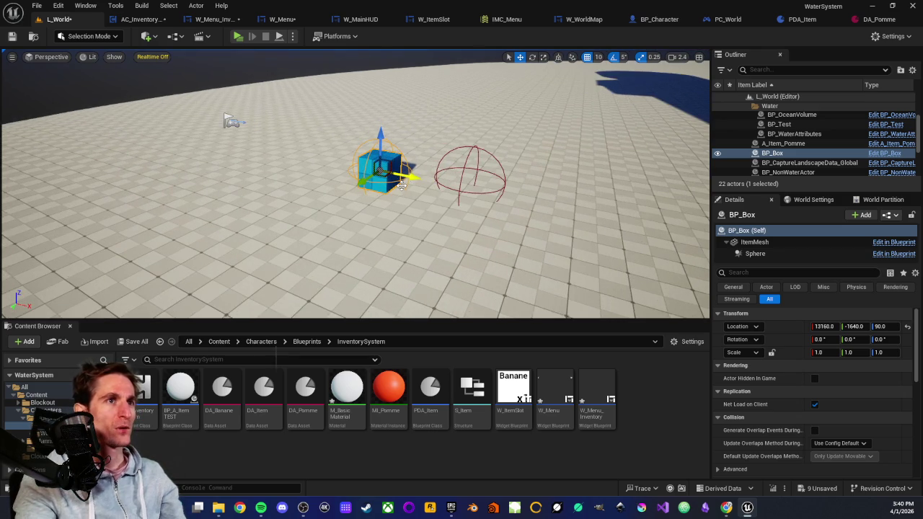
pyautogui.moveTo(402, 184); pyautogui.dragTo(386, 203)
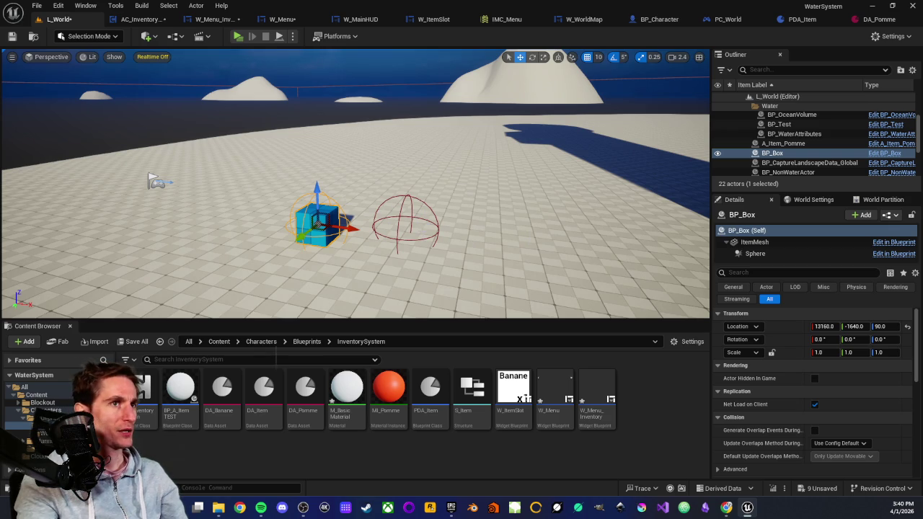
pyautogui.moveTo(588, 157); pyautogui.dragTo(649, 156)
pyautogui.moveTo(442, 173); pyautogui.dragTo(519, 173)
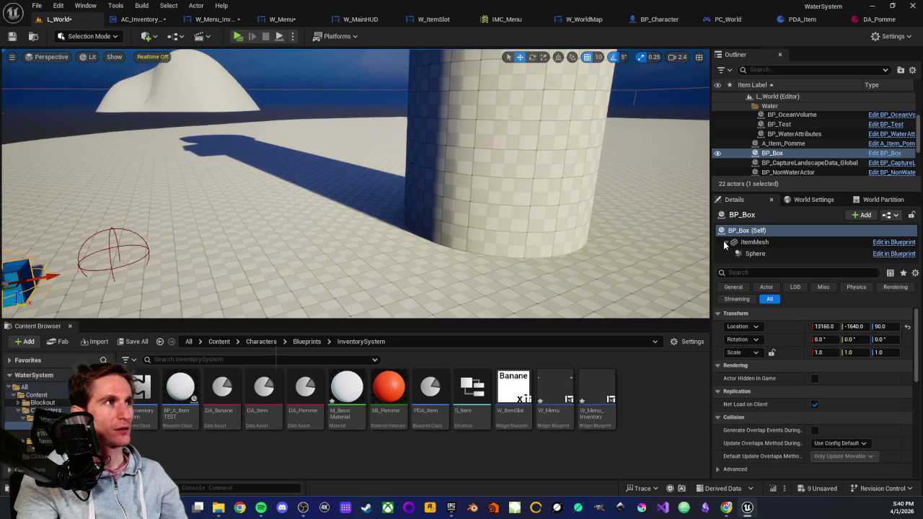
pyautogui.press('f')
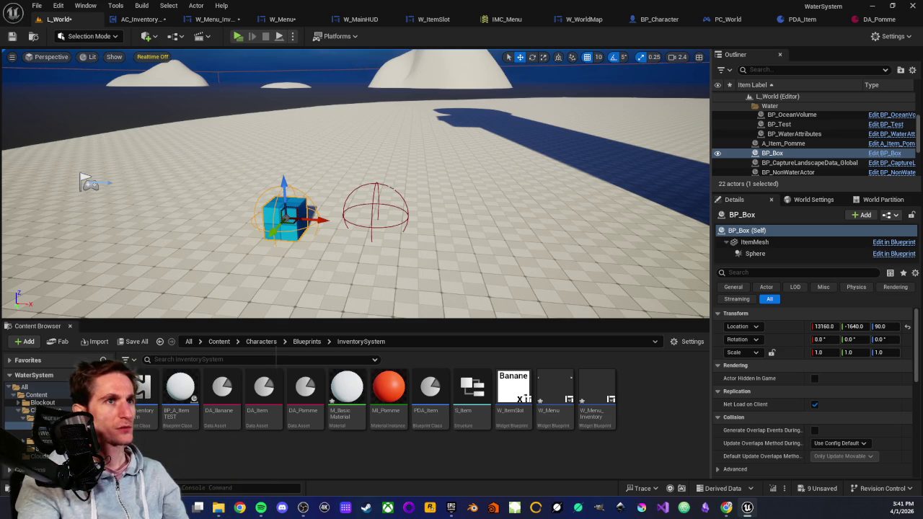
pyautogui.scroll(-2, 354, 184)
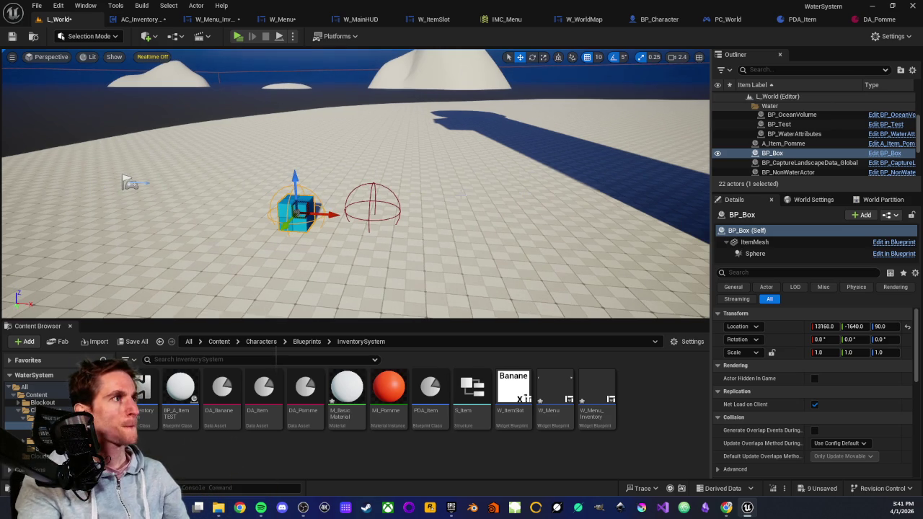
pyautogui.scroll(2, 355, 184)
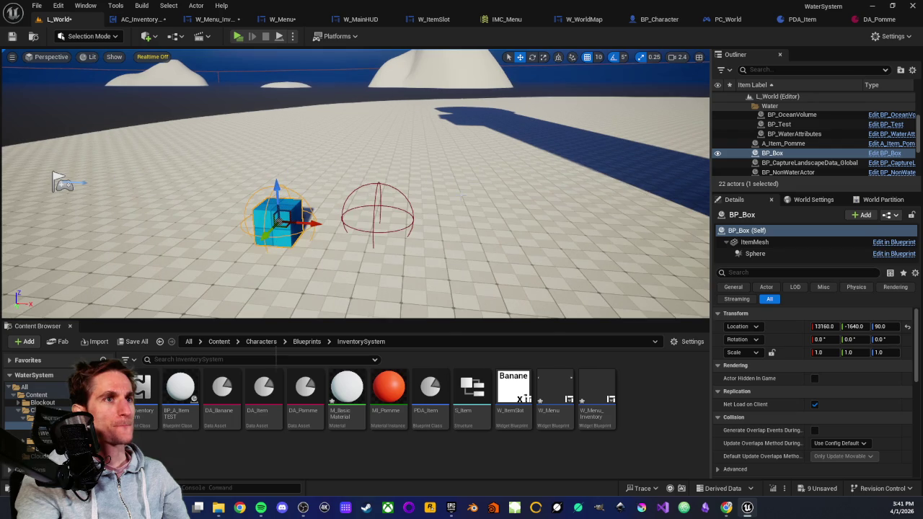
pyautogui.moveTo(432, 196)
pyautogui.mouseDown()
pyautogui.moveTo(457, 200)
pyautogui.moveTo(356, 178)
pyautogui.mouseUp()
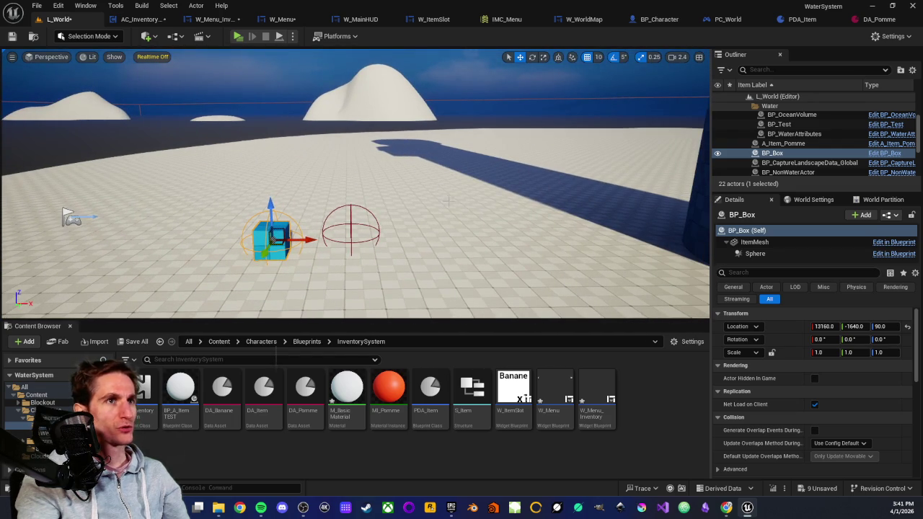
pyautogui.moveTo(446, 201)
pyautogui.mouseDown()
pyautogui.moveTo(469, 202)
pyautogui.moveTo(450, 201)
pyautogui.moveTo(402, 159)
pyautogui.mouseUp()
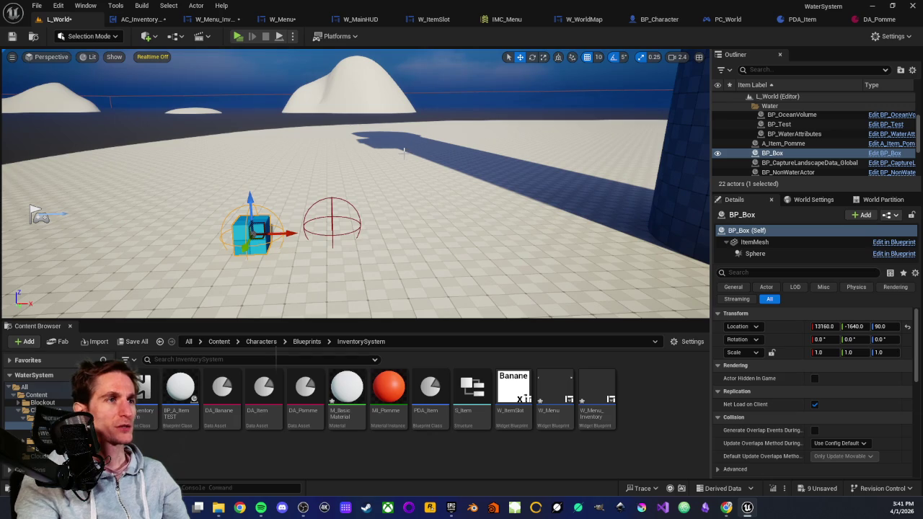